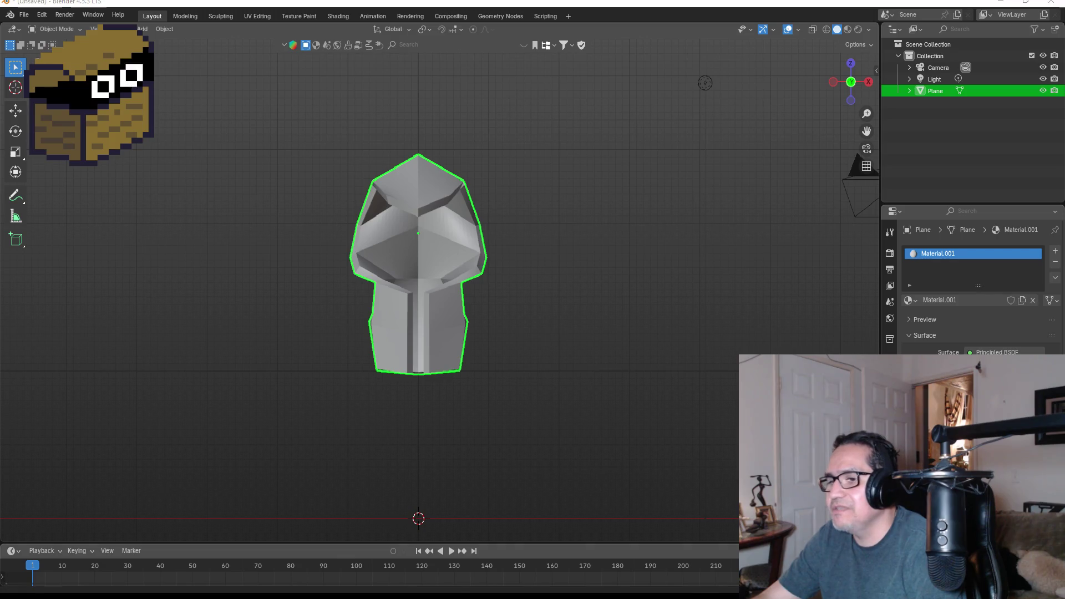
# Step: Switch to the Goblin.blend file and delete the white Plane cloak object
pyautogui.moveTo(294, 597)
pyautogui.click(294, 543)
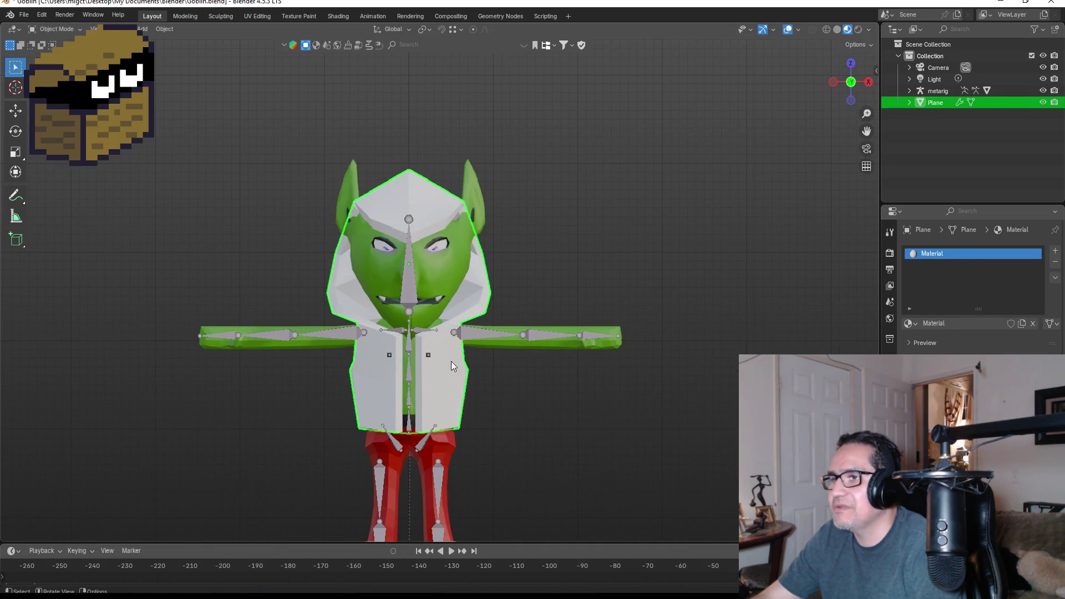
pyautogui.press('Delete')
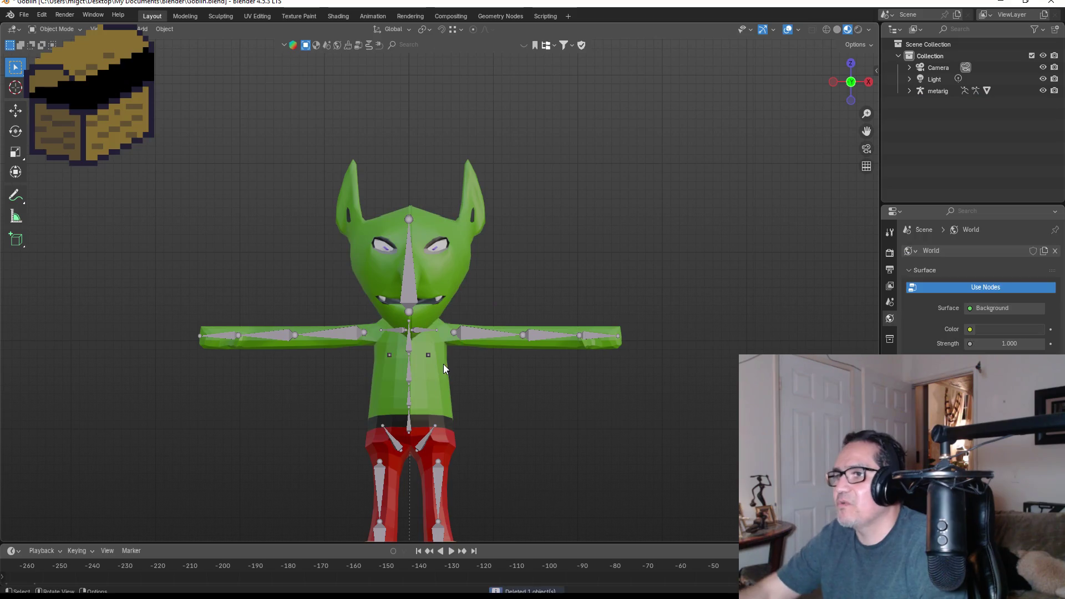
# Step: Inspect the goblin from the side and front, then return to the unsaved hood model
pyautogui.moveTo(612, 290)
pyautogui.mouseDown()
pyautogui.moveTo(491, 303)
pyautogui.moveTo(615, 298)
pyautogui.moveTo(604, 316)
pyautogui.mouseUp()
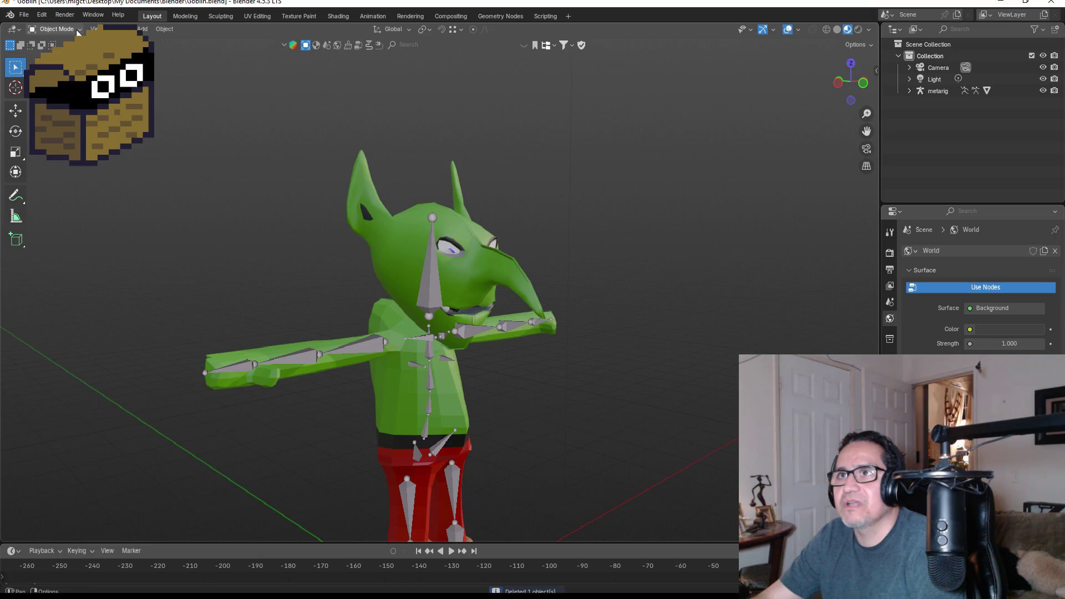
pyautogui.click(401, 239)
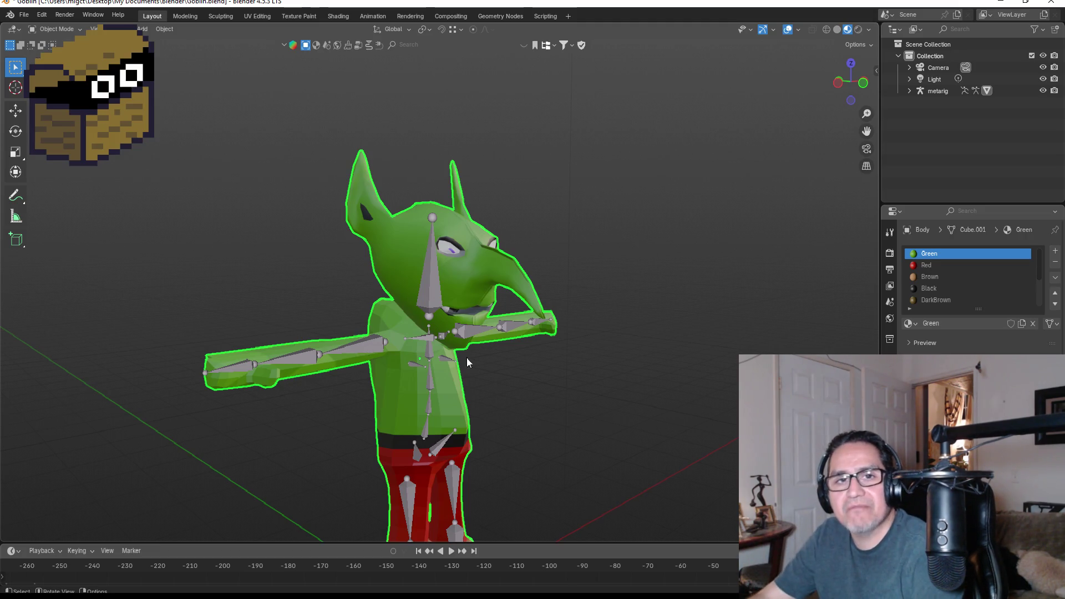
pyautogui.press('KP_1')
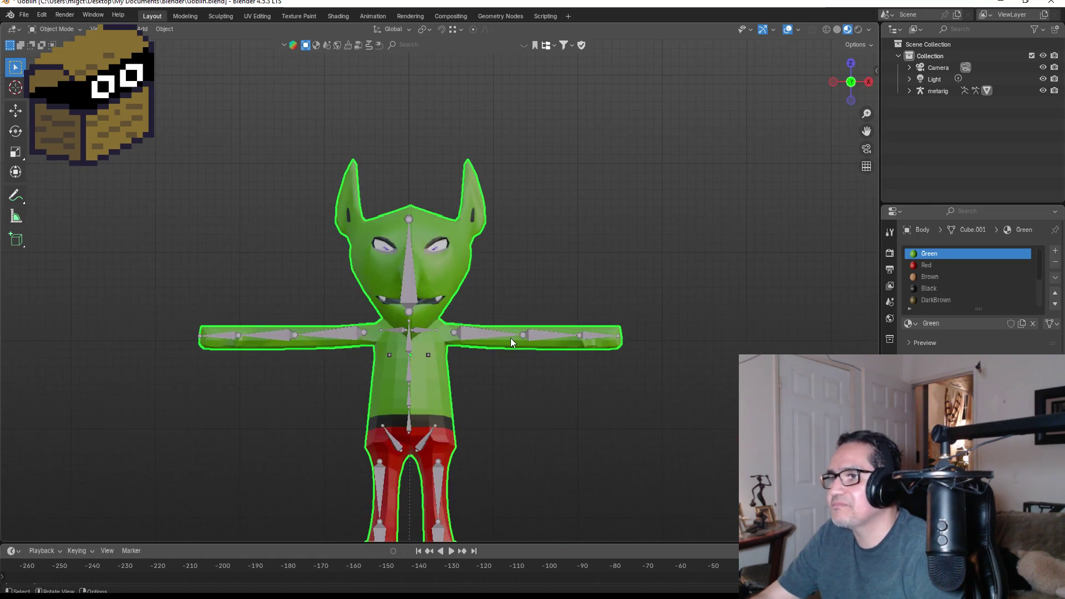
pyautogui.scroll(-3, 549, 294)
pyautogui.moveTo(592, 254)
pyautogui.mouseDown()
pyautogui.moveTo(465, 294)
pyautogui.moveTo(650, 286)
pyautogui.moveTo(590, 285)
pyautogui.mouseUp()
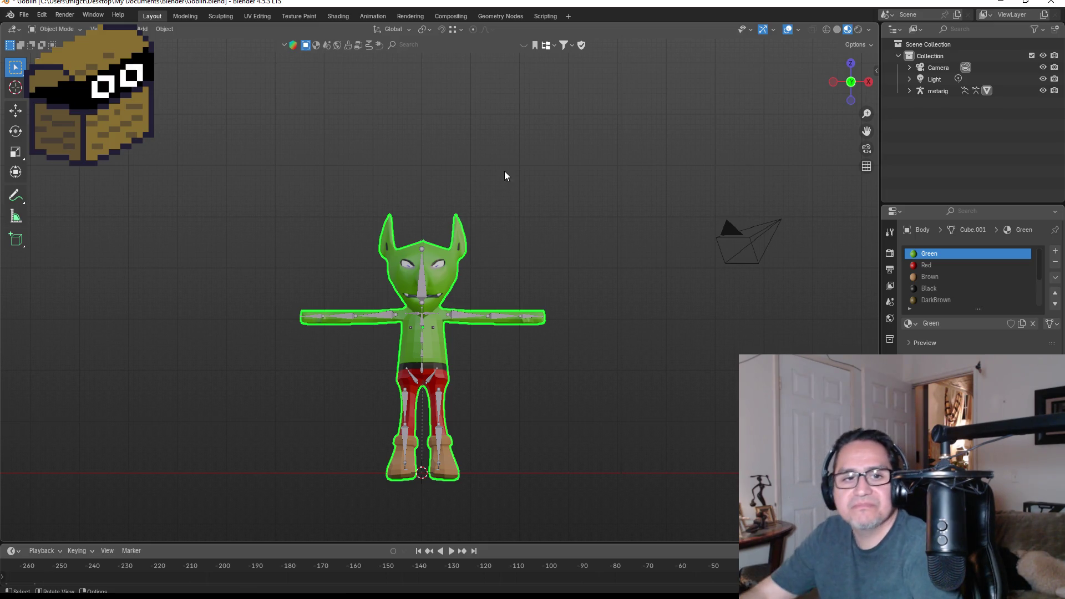
pyautogui.click(1003, 3)
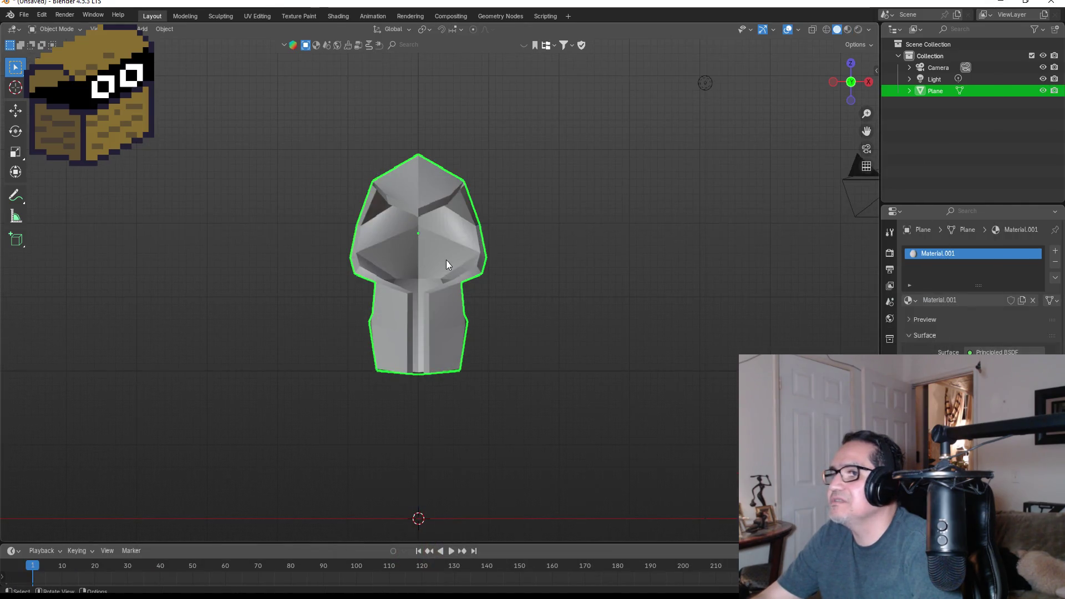
# Step: Use File > Save As to store the hood model as GoblinHoody.blend in Documents\Blender
pyautogui.click(27, 17)
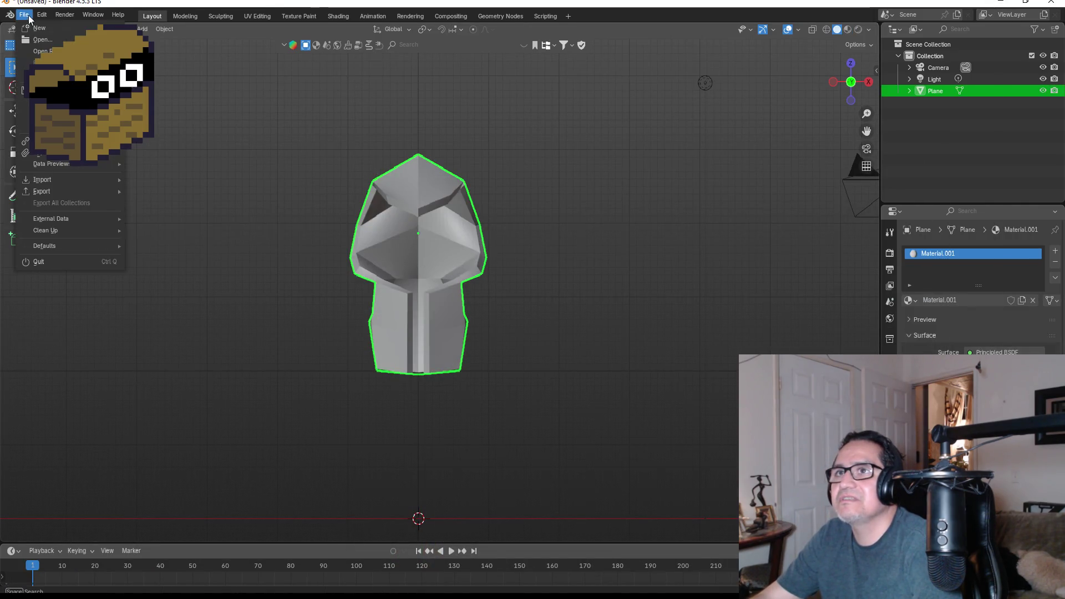
pyautogui.click(50, 113)
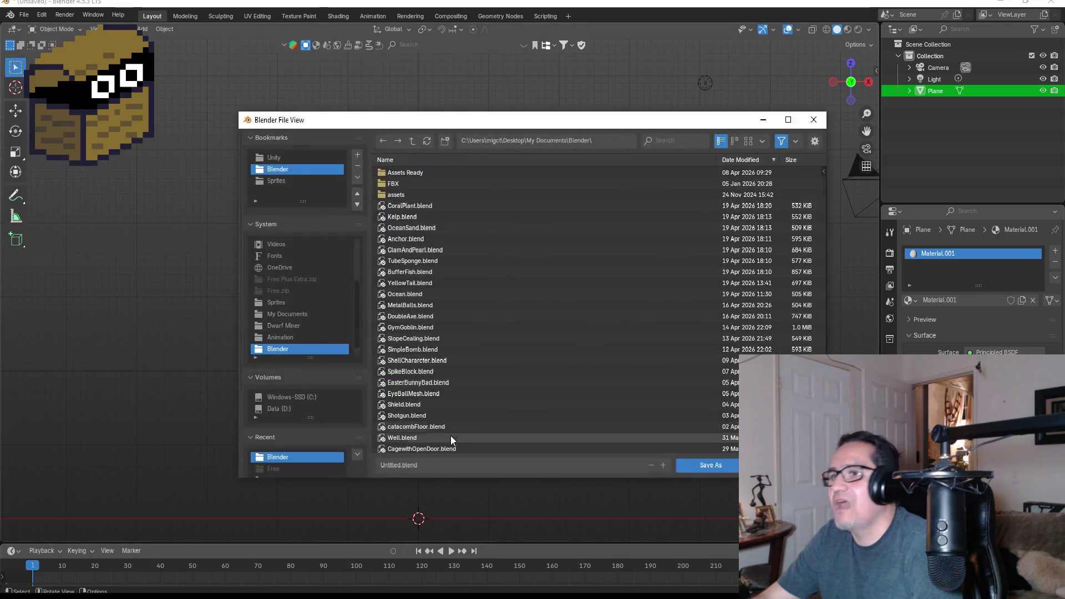
pyautogui.click(444, 465)
pyautogui.press('BackSpace')
pyautogui.write('Gob')
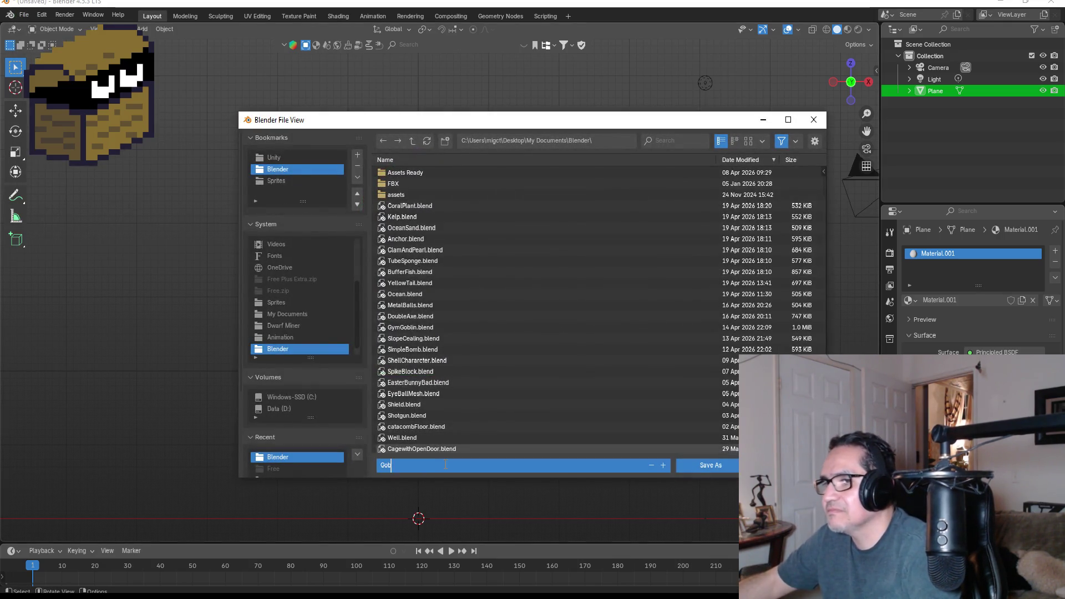
pyautogui.write('linH')
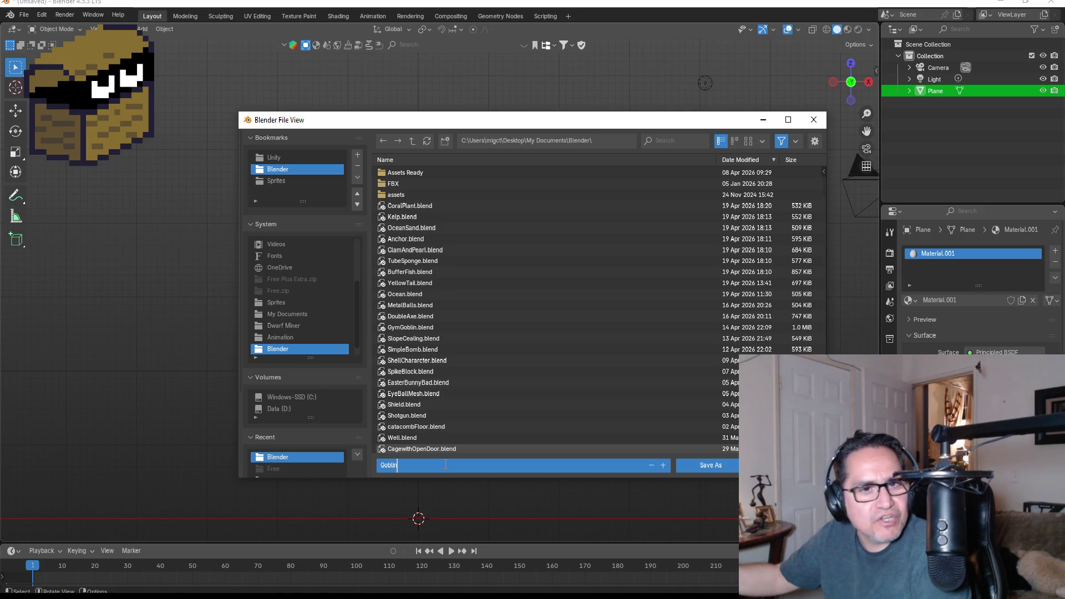
pyautogui.write('oody')
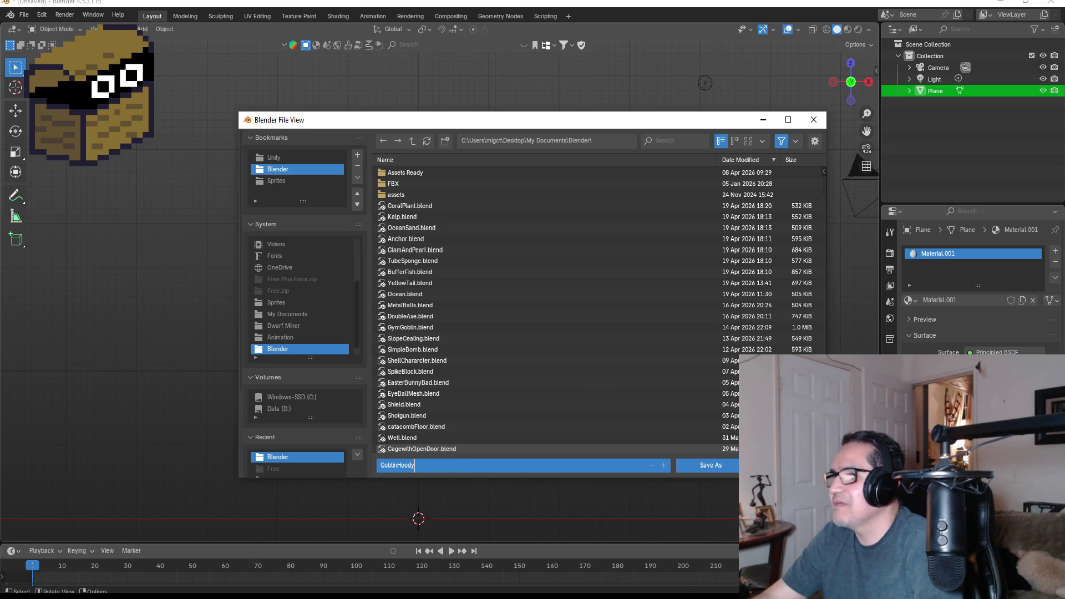
pyautogui.click(715, 468)
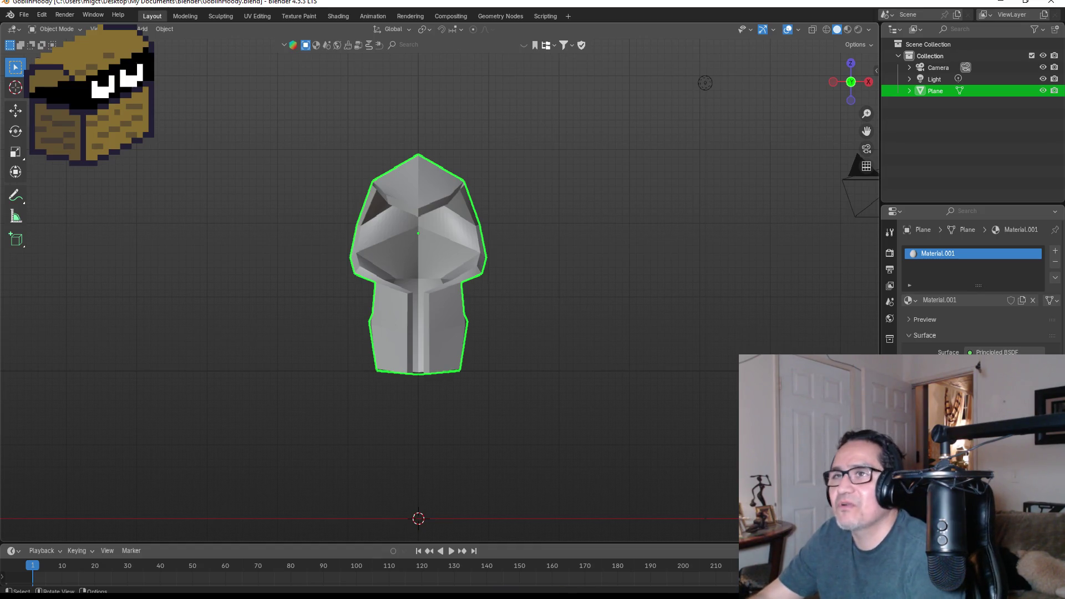
# Step: Open the FBX export dialog for GoblinHoody.fbx, then switch over to Discord
pyautogui.click(24, 14)
pyautogui.moveTo(81, 191)
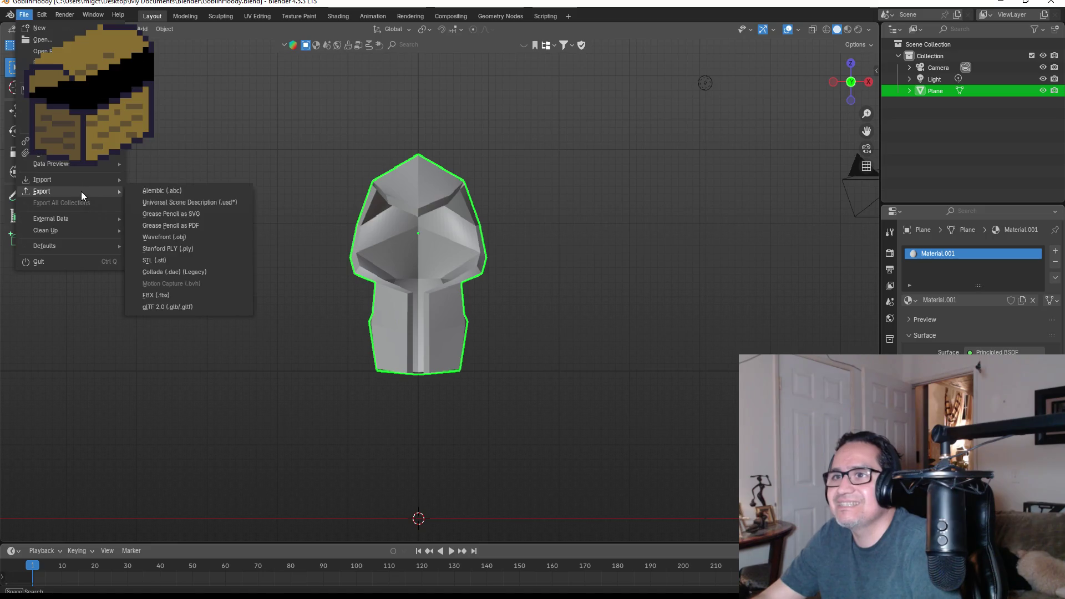
pyautogui.click(182, 296)
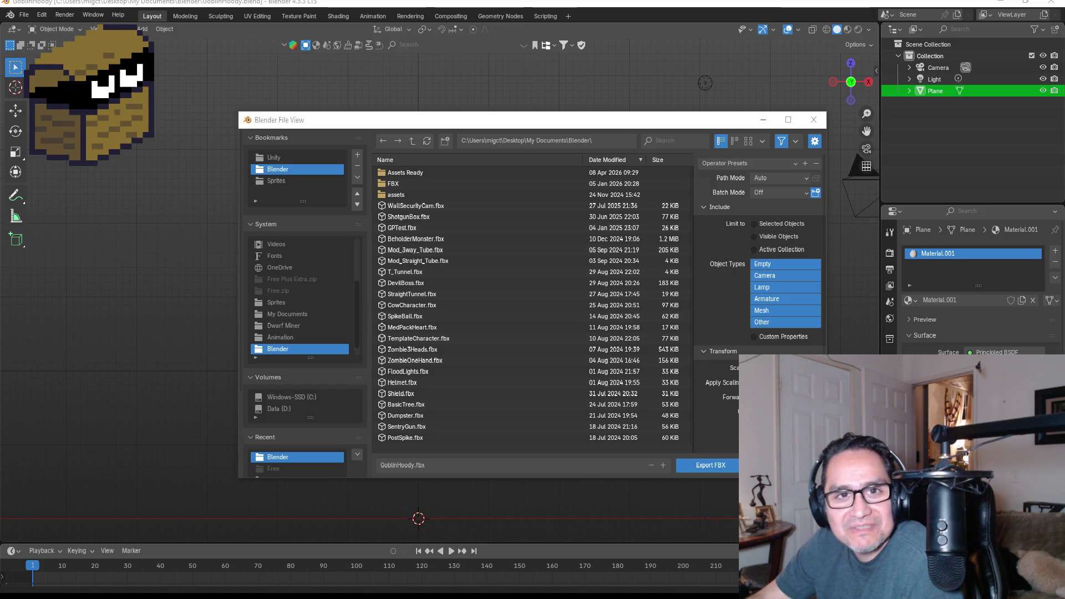
pyautogui.hotkey('alt', 'Tab')
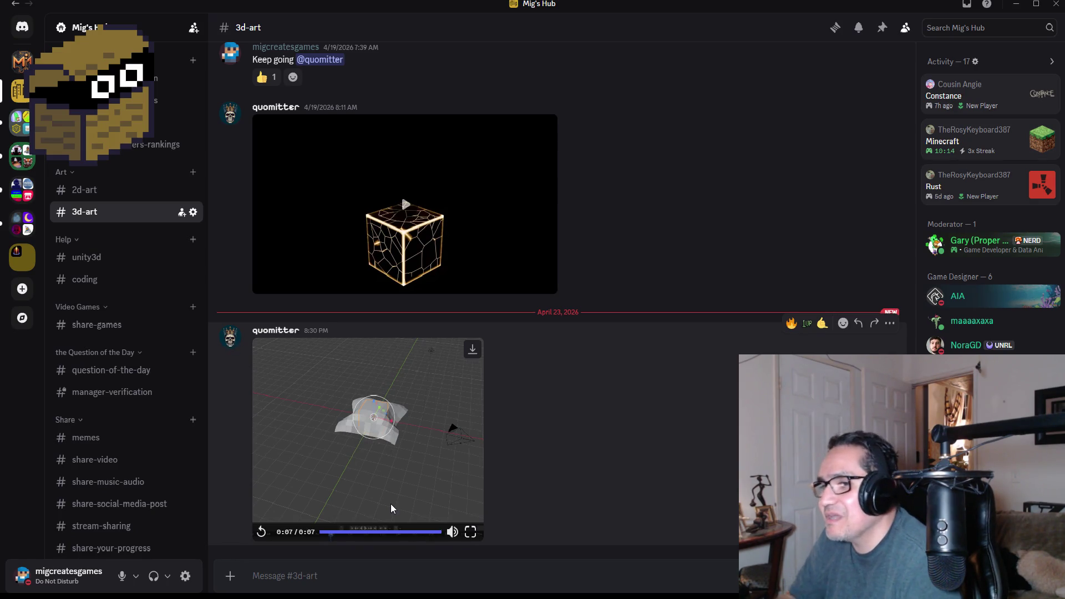
pyautogui.click(471, 531)
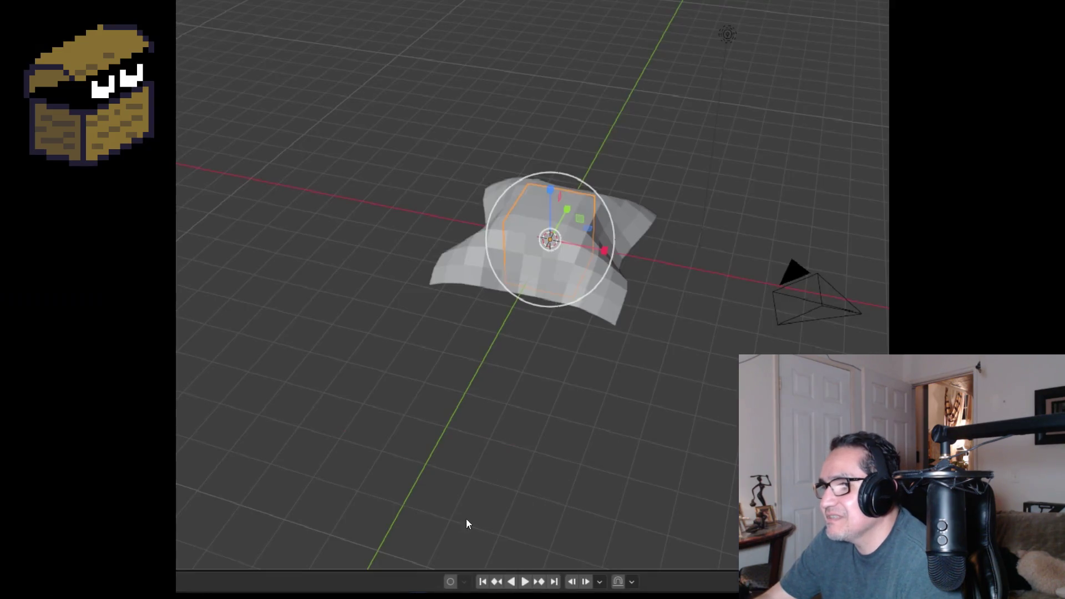
pyautogui.click(466, 524)
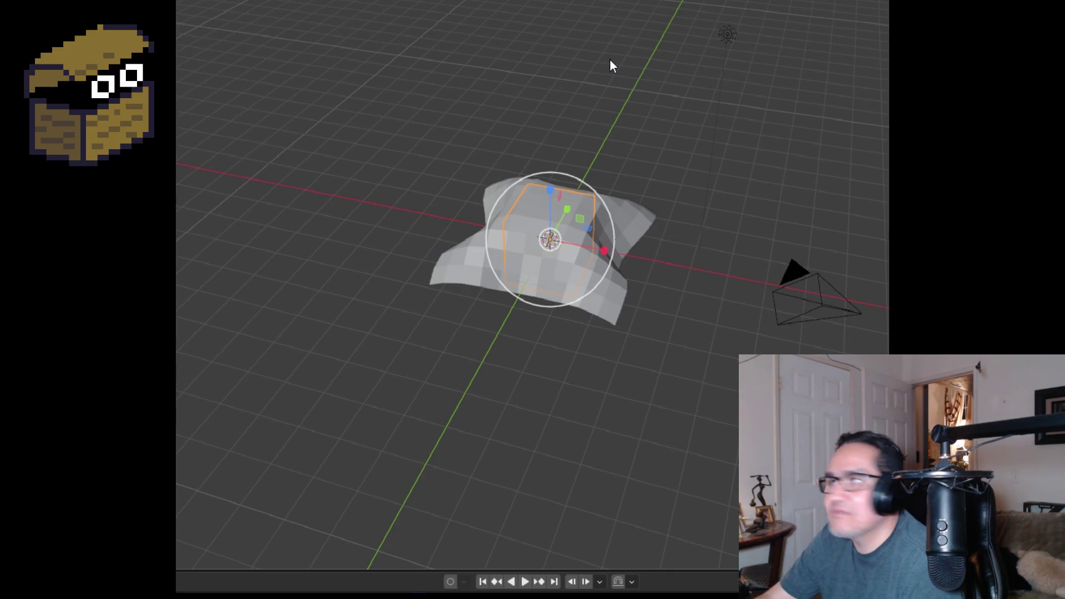
pyautogui.press('Escape')
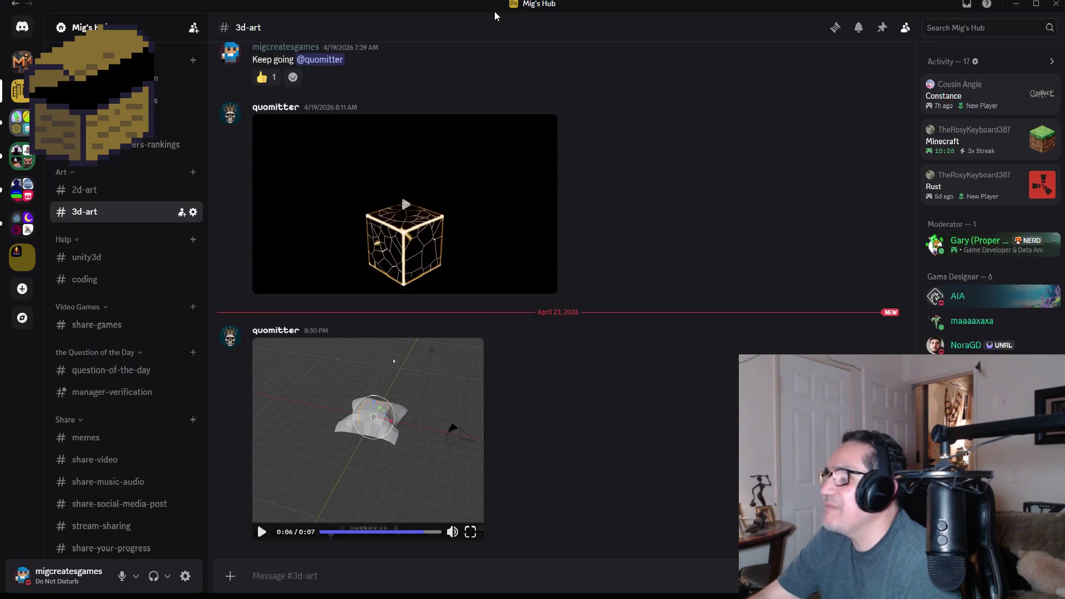
# Step: Return to Blender's export dialog and browse to Unity\Dwarf Miner\Assets\3d Art
pyautogui.click(1016, 3)
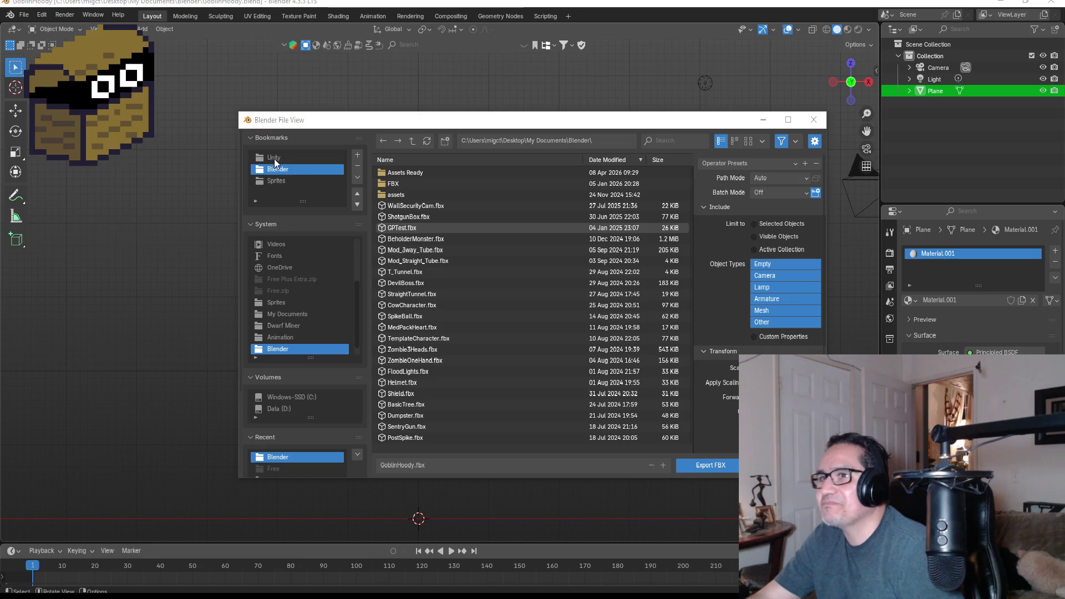
pyautogui.click(539, 466)
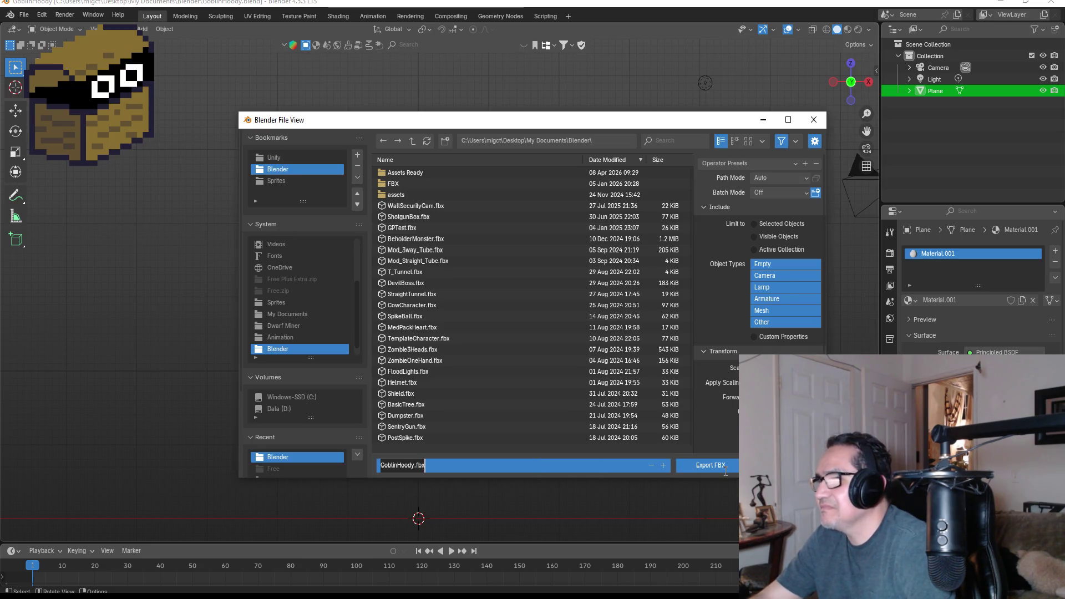
pyautogui.click(304, 165)
pyautogui.click(288, 158)
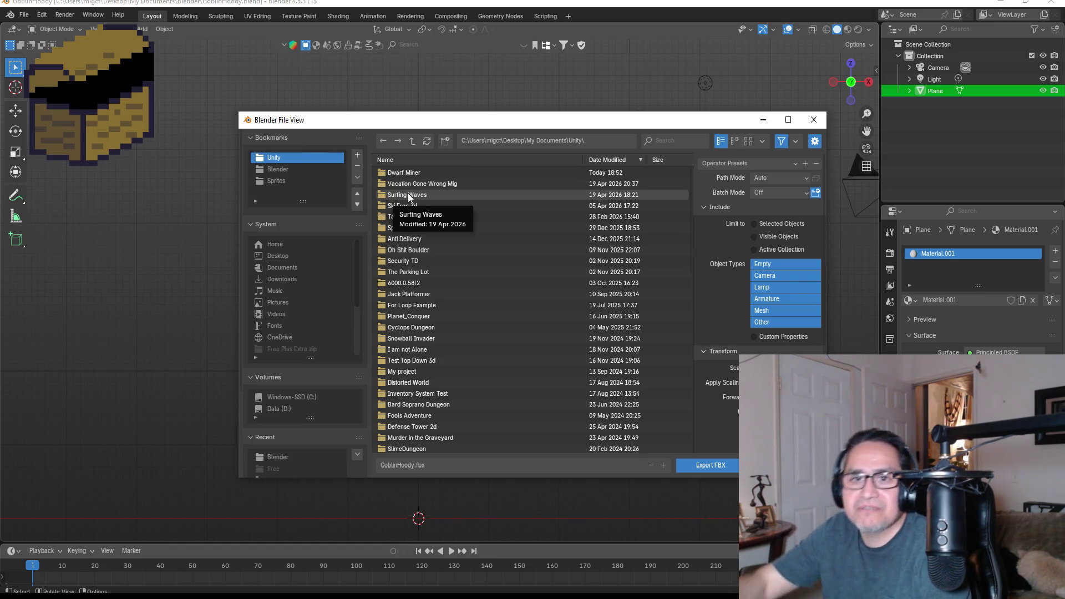
pyautogui.click(414, 174)
pyautogui.doubleClick(414, 174)
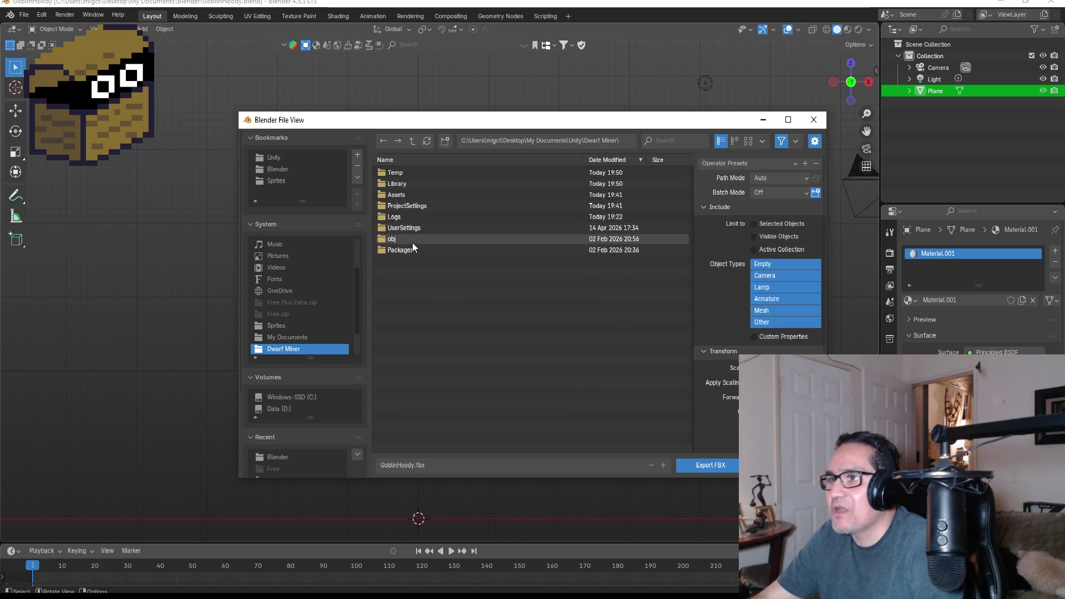
pyautogui.click(410, 208)
pyautogui.doubleClick(404, 193)
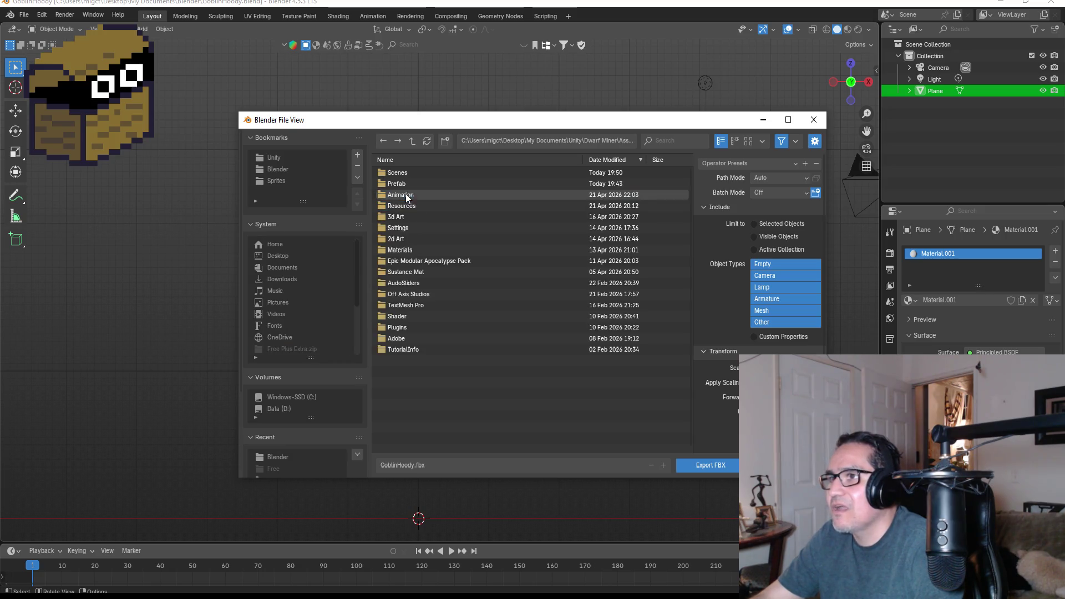
pyautogui.doubleClick(414, 215)
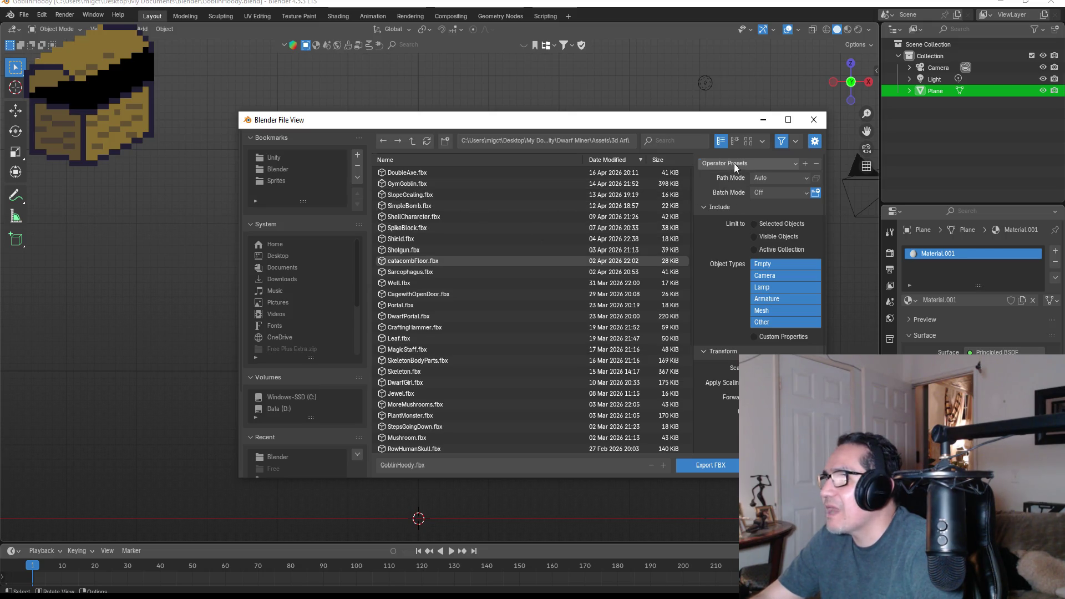
# Step: Apply the export preset excluding camera and lamp, and export GoblinHoody.fbx
pyautogui.click(777, 163)
pyautogui.click(743, 193)
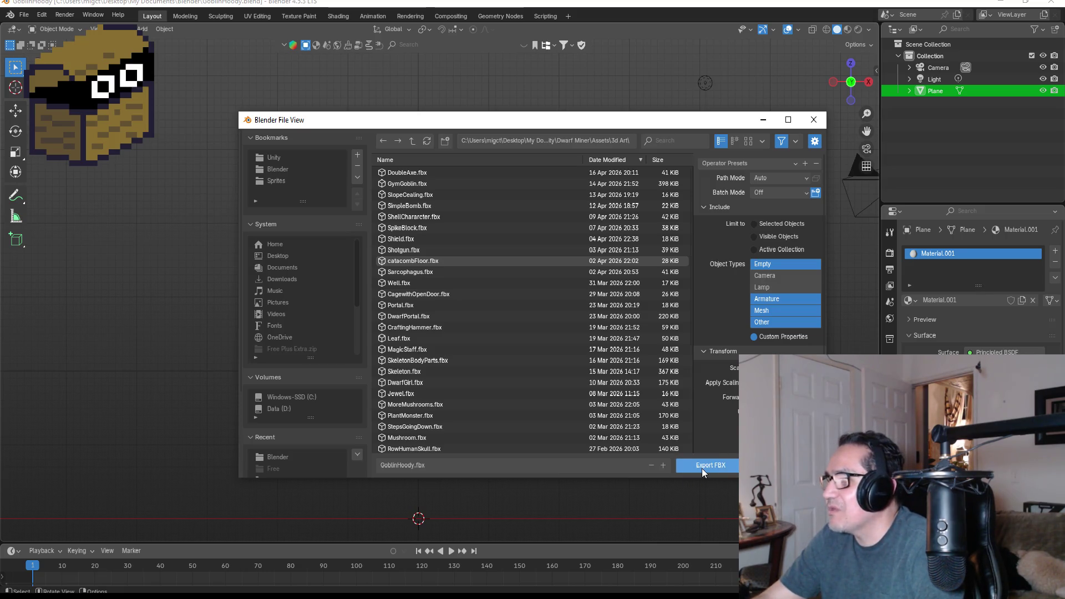
pyautogui.click(702, 468)
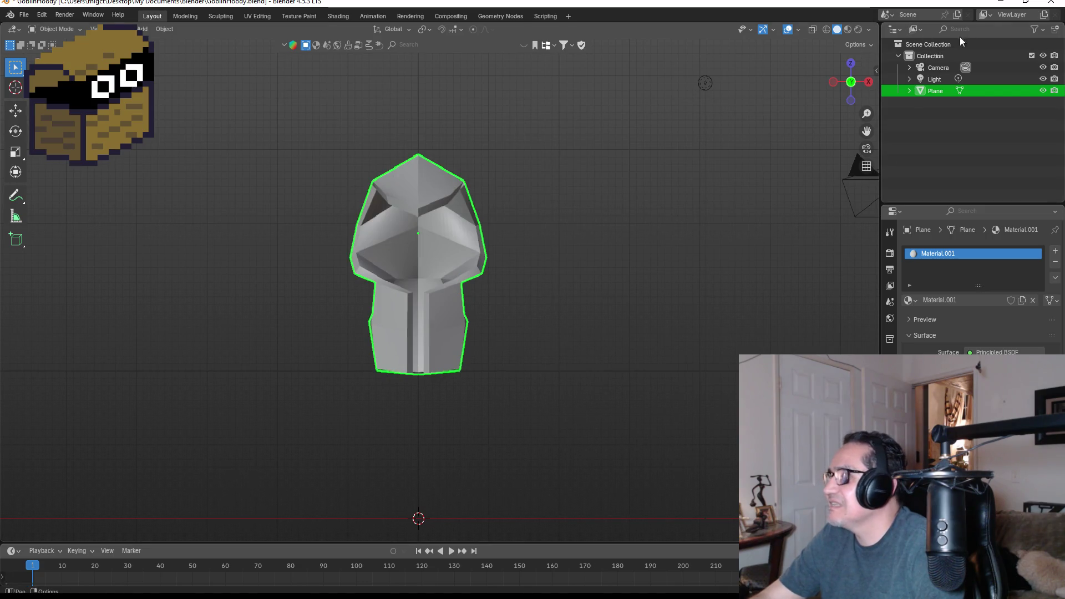
# Step: Bring Unity forward and open the Assets > 3d Art folder in the Project window
pyautogui.click(1001, 8)
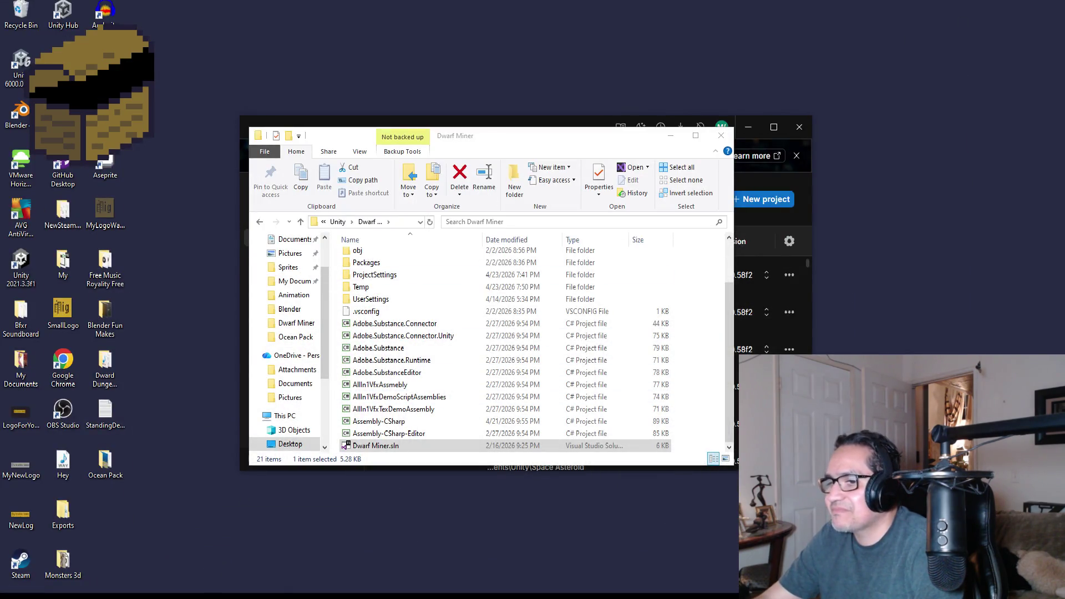
pyautogui.click(314, 587)
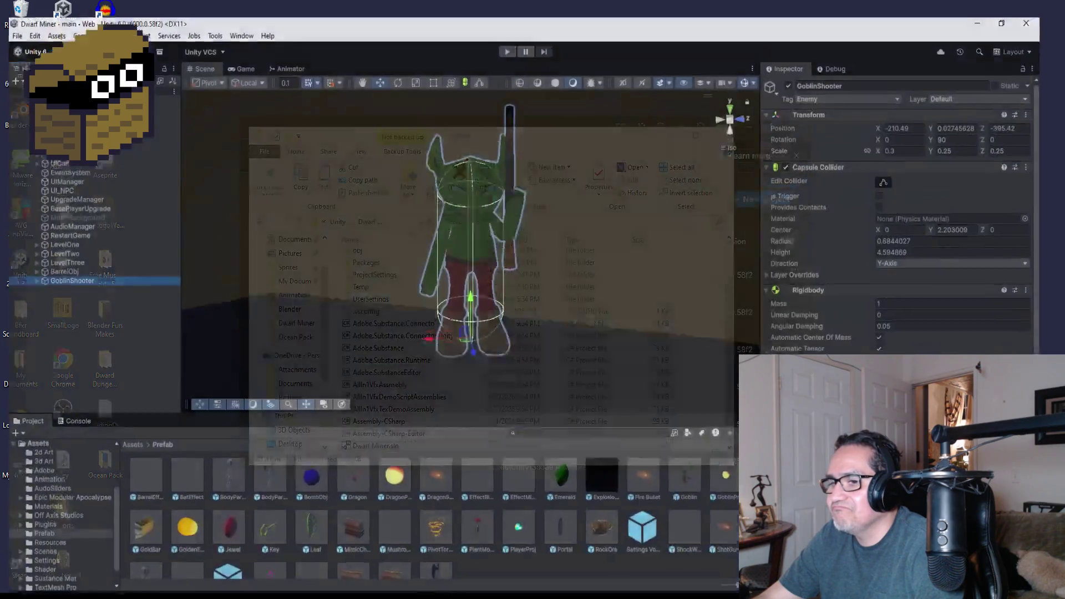
pyautogui.click(115, 432)
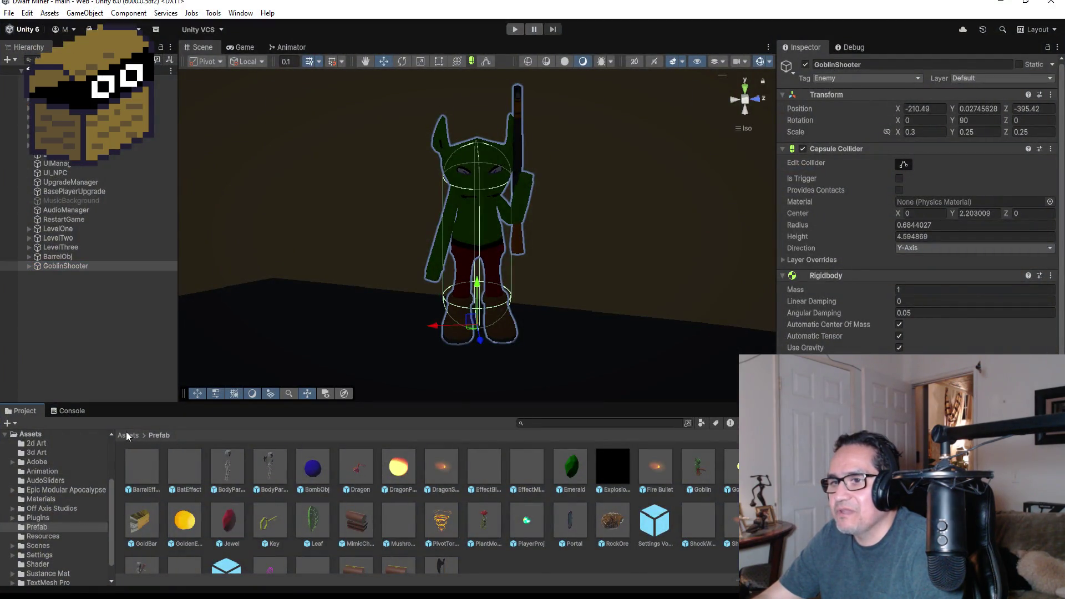
pyautogui.click(126, 436)
pyautogui.doubleClick(142, 465)
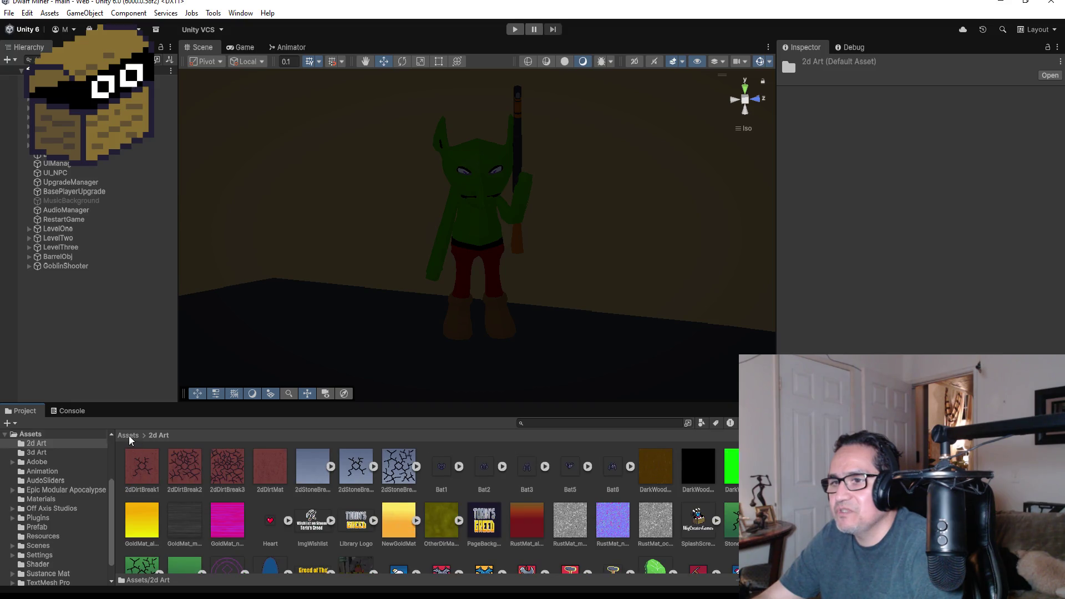
pyautogui.click(129, 435)
pyautogui.doubleClick(184, 466)
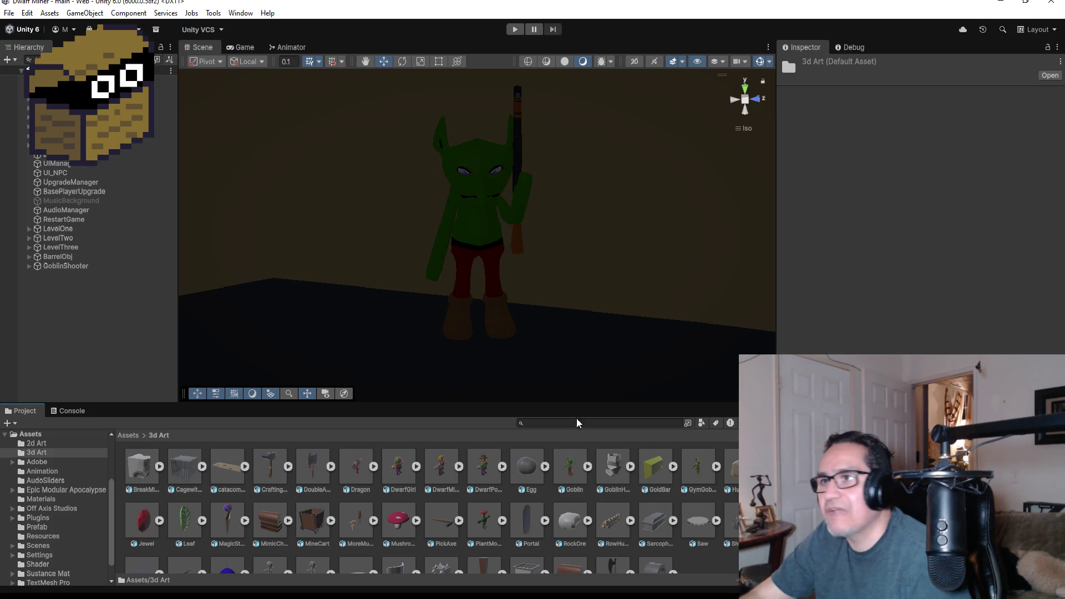
# Step: Select the goblin's Body mesh, then collapse and reselect GoblinShooter in the Hierarchy
pyautogui.scroll(2, 481, 224)
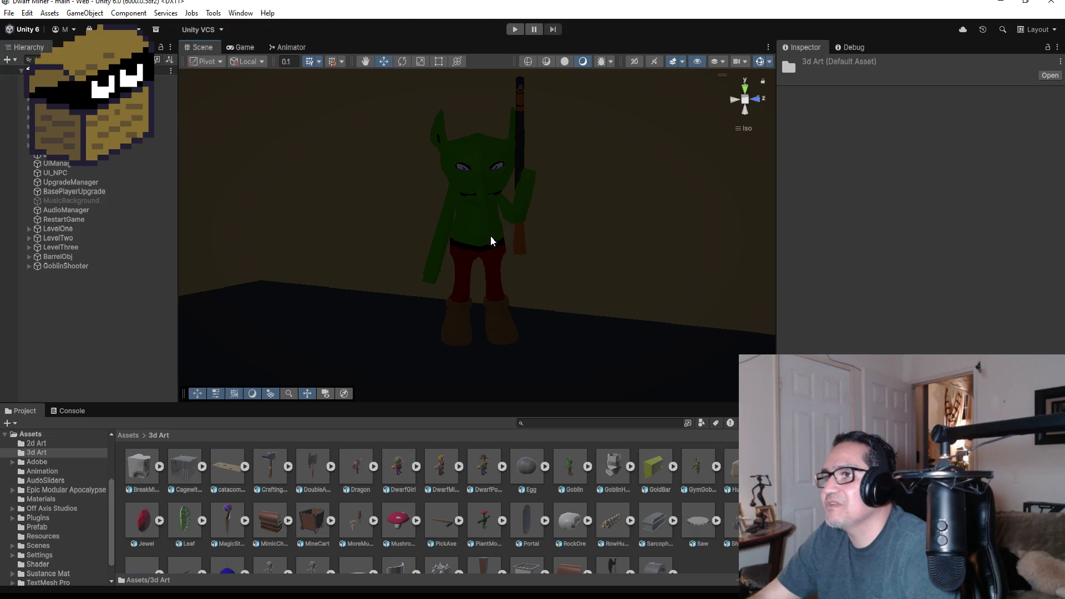
pyautogui.click(491, 236)
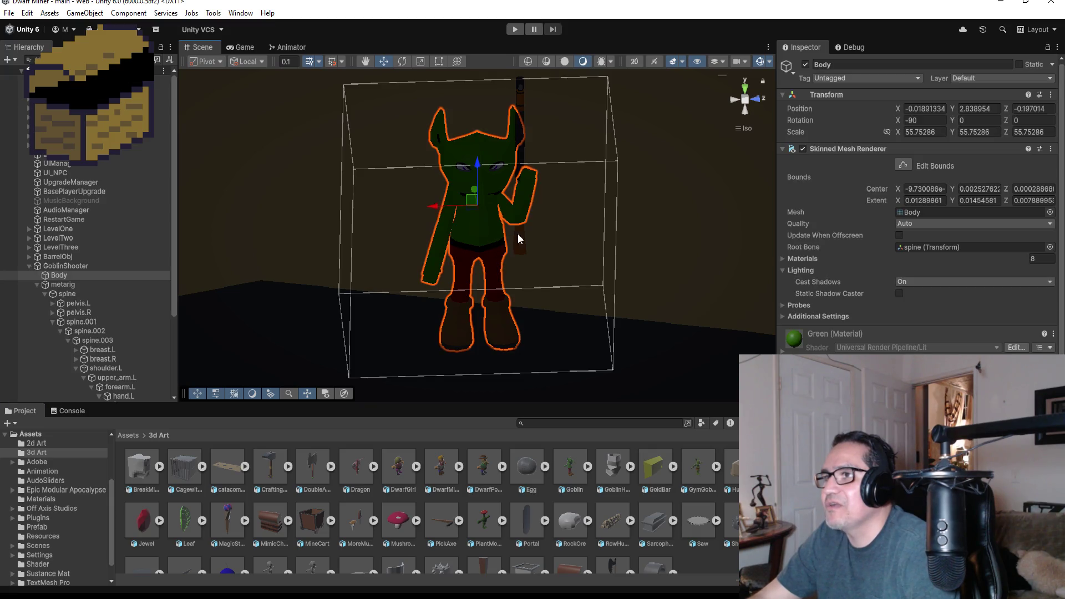
pyautogui.click(28, 266)
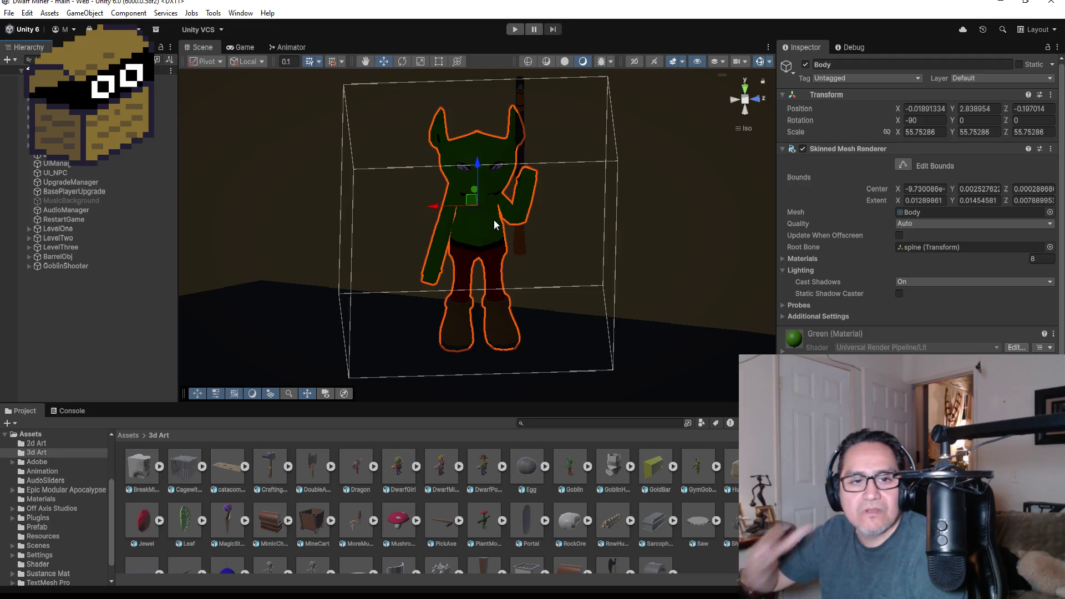
pyautogui.click(84, 298)
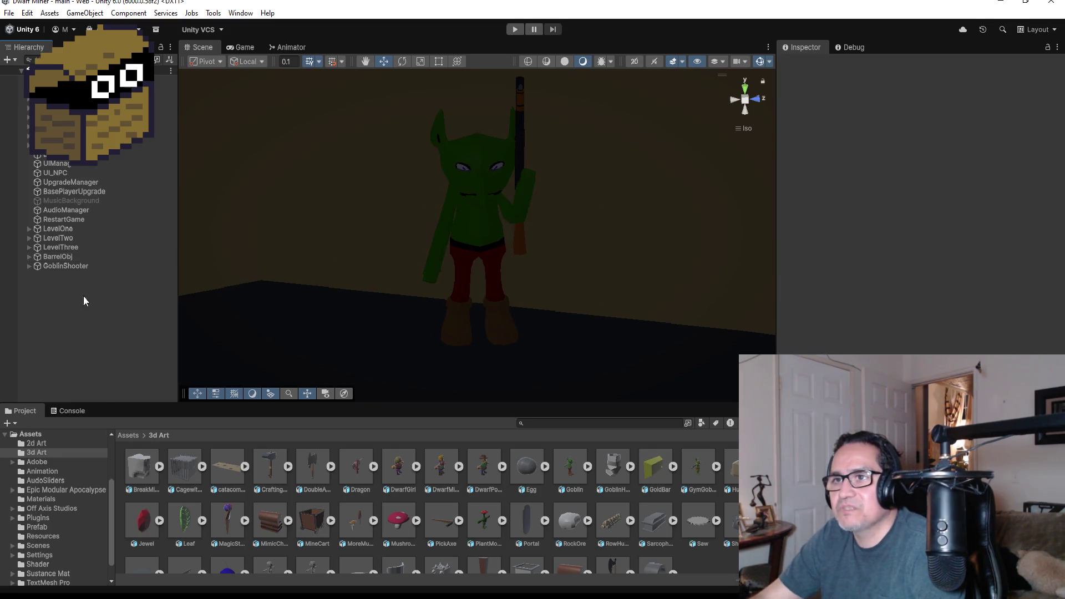
pyautogui.click(69, 266)
pyautogui.scroll(3, 598, 214)
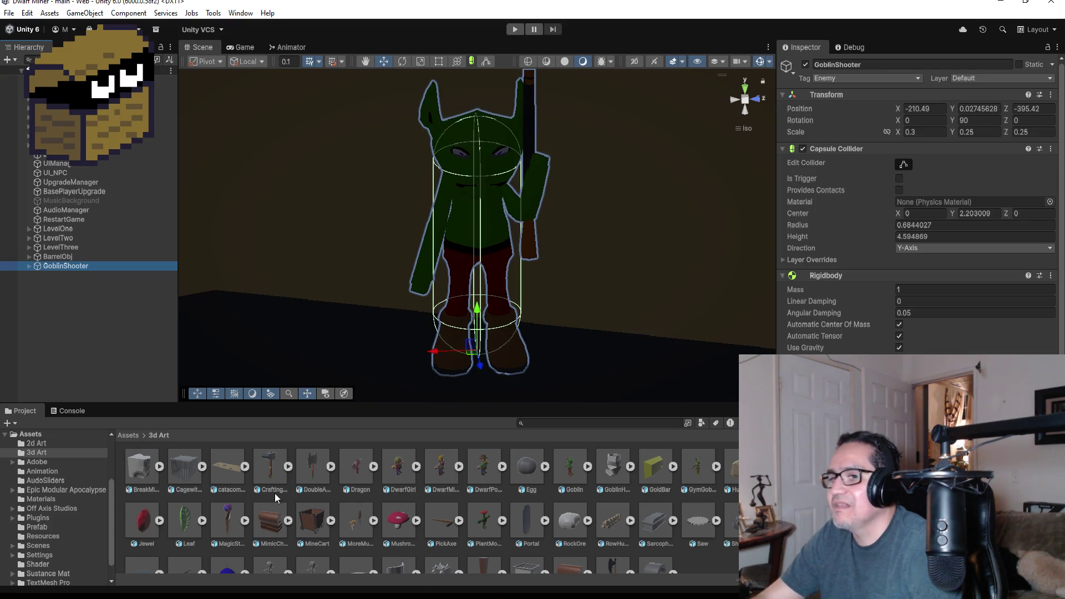
pyautogui.scroll(-2, 541, 511)
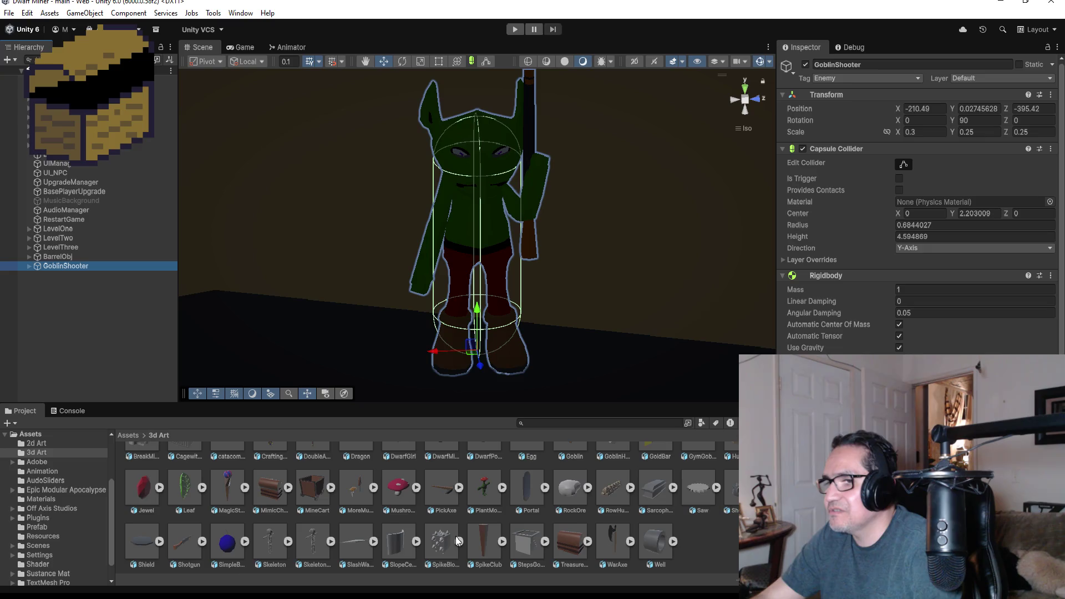
pyautogui.scroll(2, 459, 540)
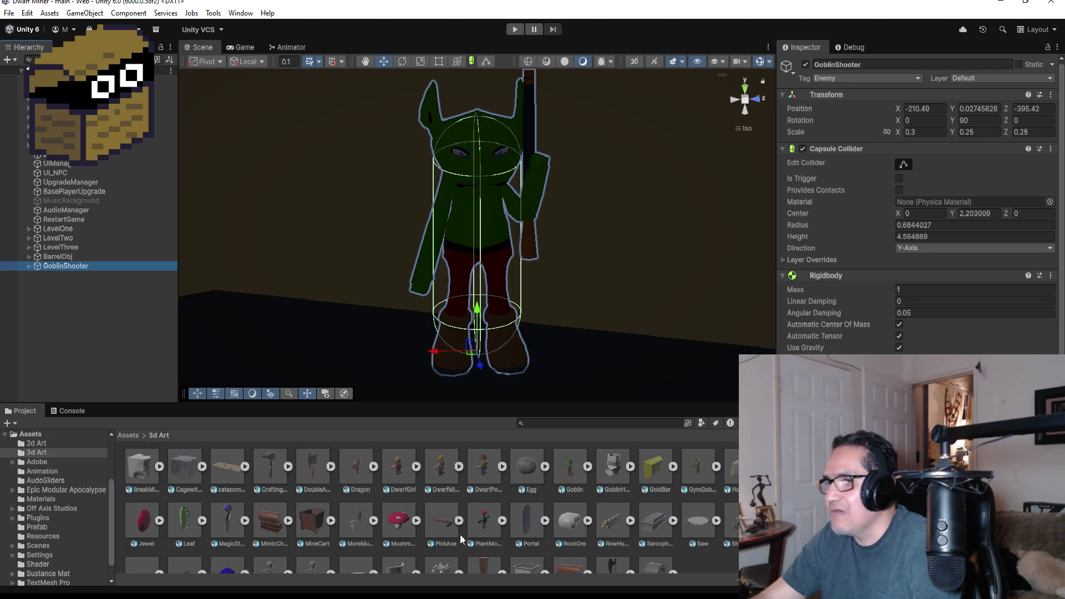
# Step: Drag the GoblinHoody model into the scene and scale it to 0.28 on each axis
pyautogui.click(621, 463)
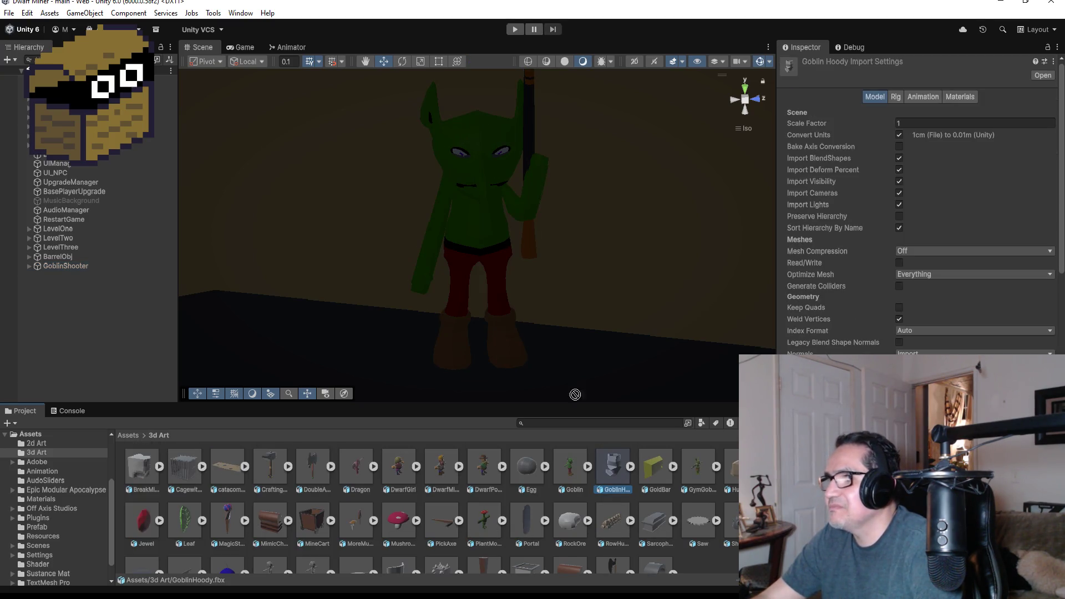
pyautogui.moveTo(576, 395)
pyautogui.mouseDown()
pyautogui.moveTo(455, 206)
pyautogui.moveTo(364, 115)
pyautogui.moveTo(365, 155)
pyautogui.moveTo(487, 247)
pyautogui.moveTo(539, 255)
pyautogui.mouseUp()
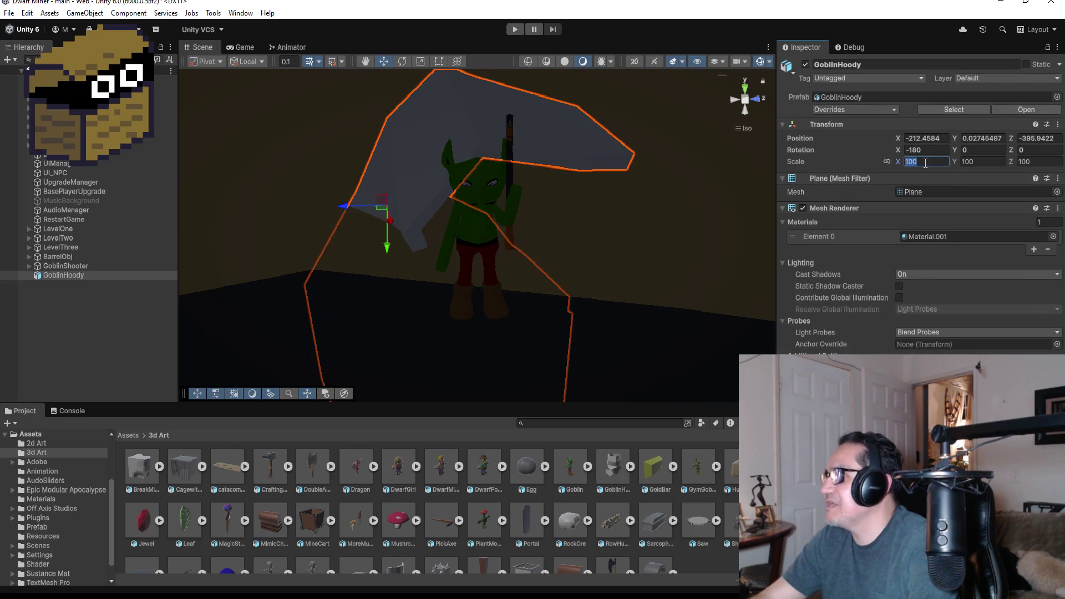
pyautogui.write('0.28')
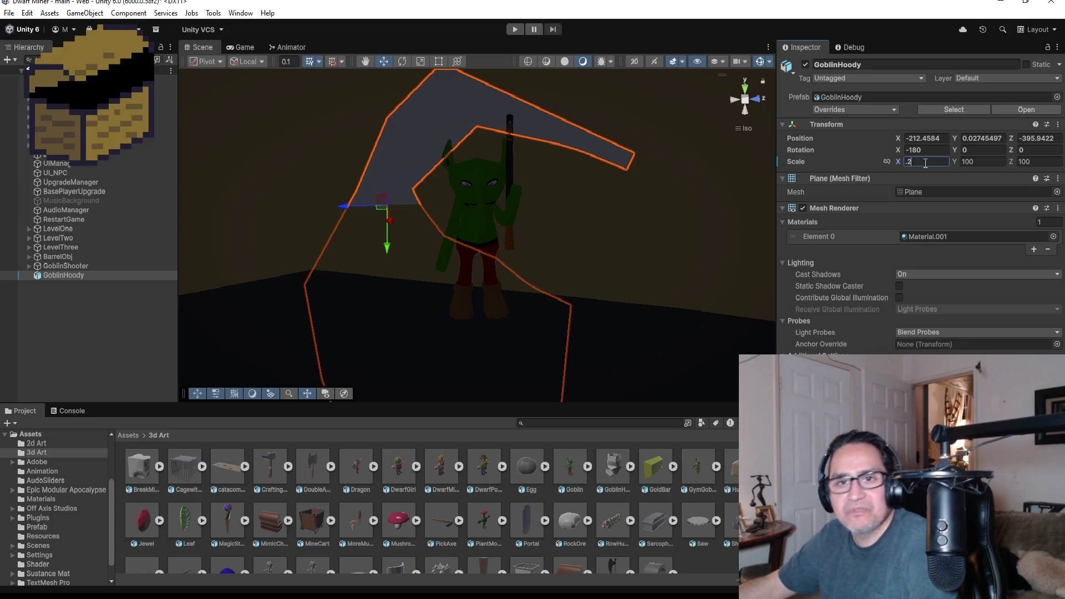
pyautogui.press('Tab')
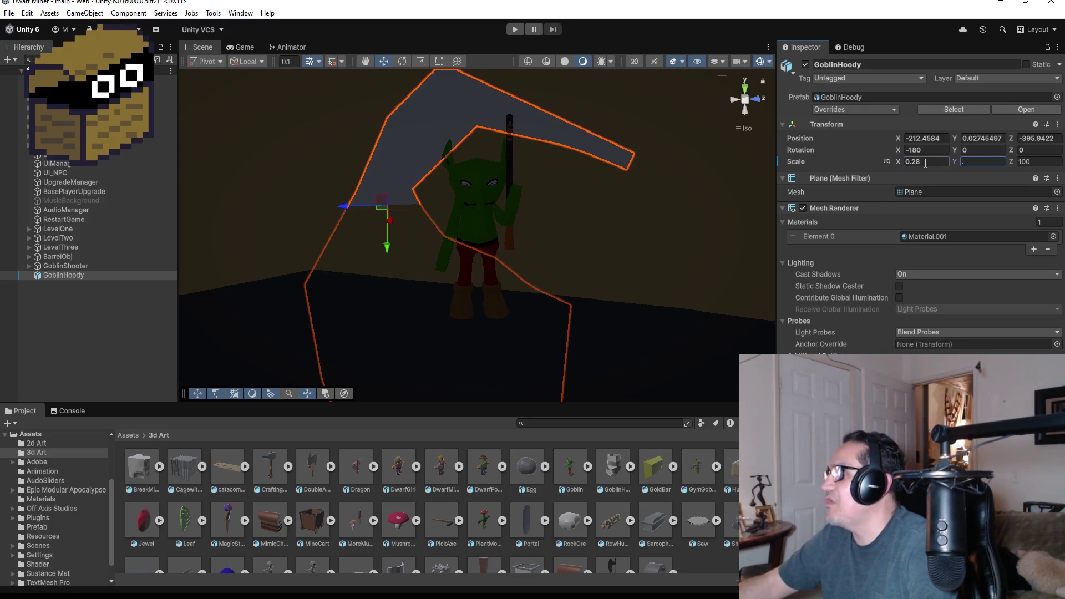
pyautogui.write('0.28')
pyautogui.press('Tab')
pyautogui.write('.28')
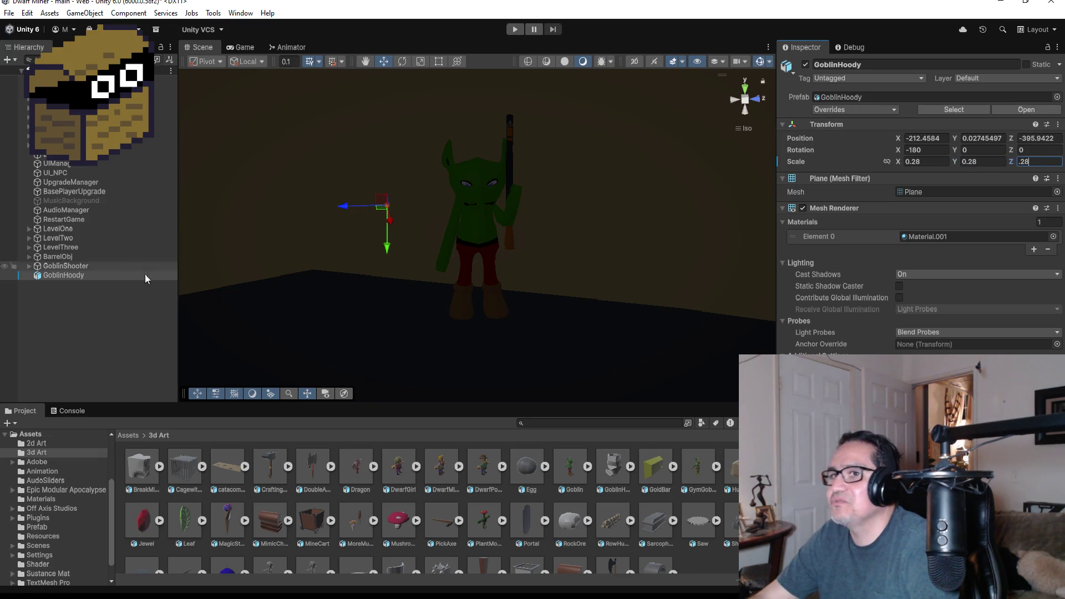
# Step: Unpack GoblinHoody completely from its prefab, set its scale to 0.5, and frame it
pyautogui.rightClick(74, 275)
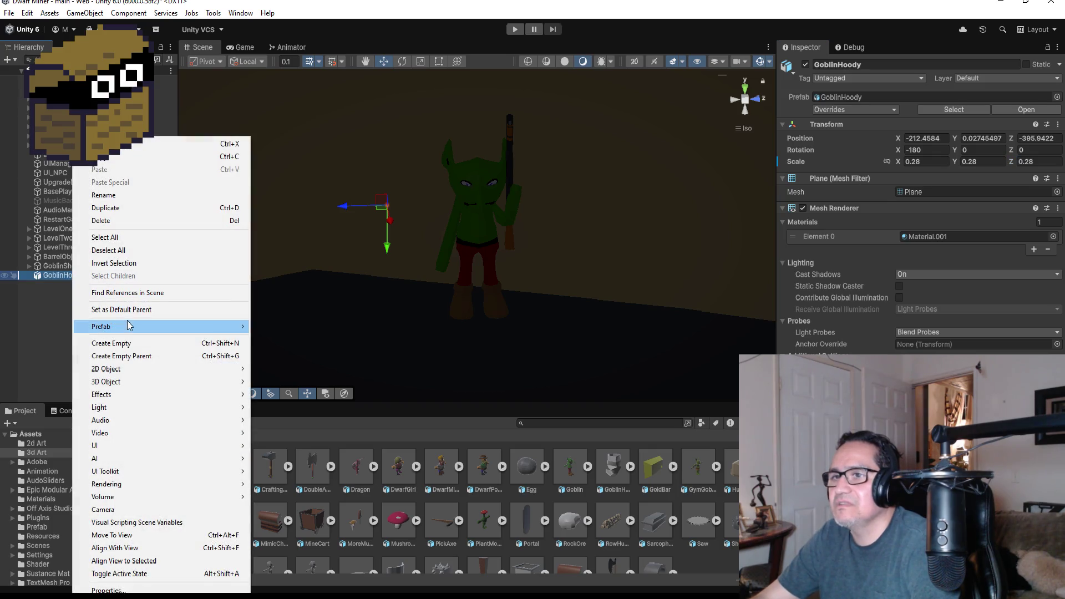
pyautogui.moveTo(128, 326)
pyautogui.click(288, 416)
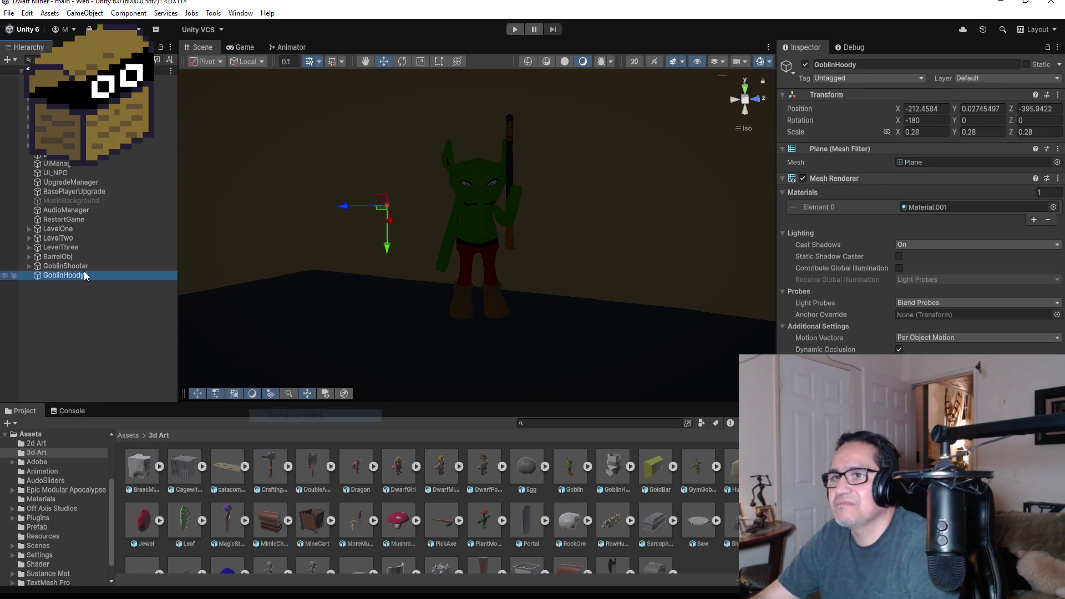
pyautogui.click(936, 130)
pyautogui.write('0')
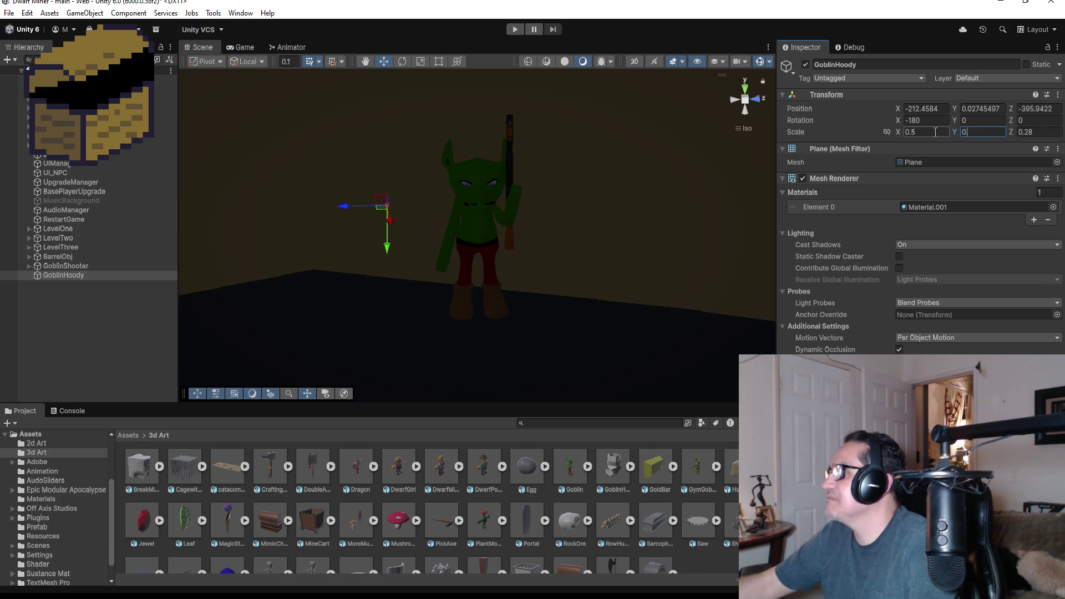
pyautogui.write('.5')
pyautogui.press('Tab')
pyautogui.write('0.5')
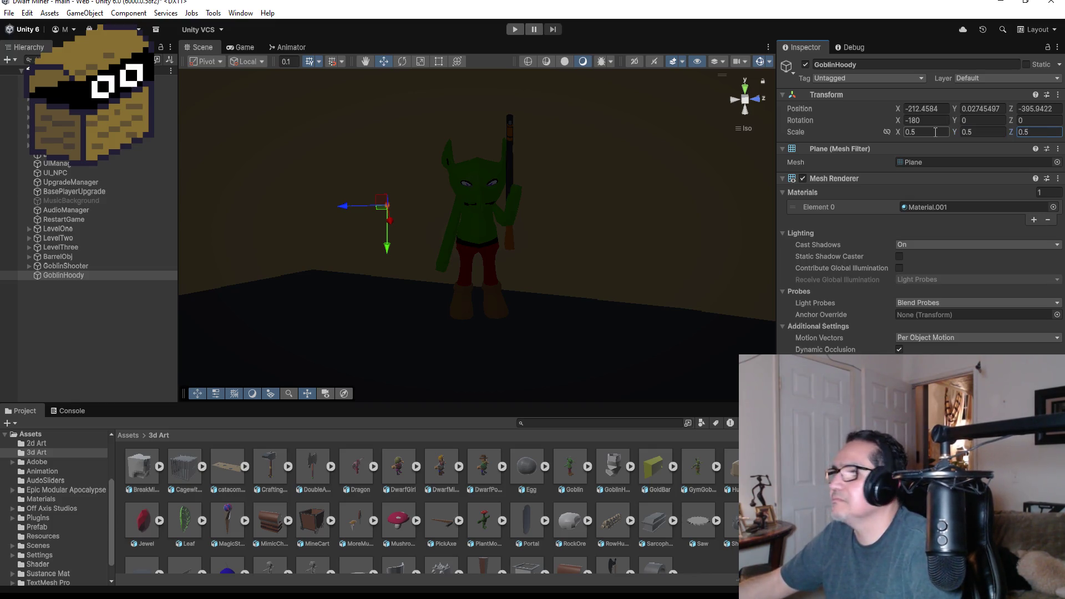
pyautogui.doubleClick(70, 276)
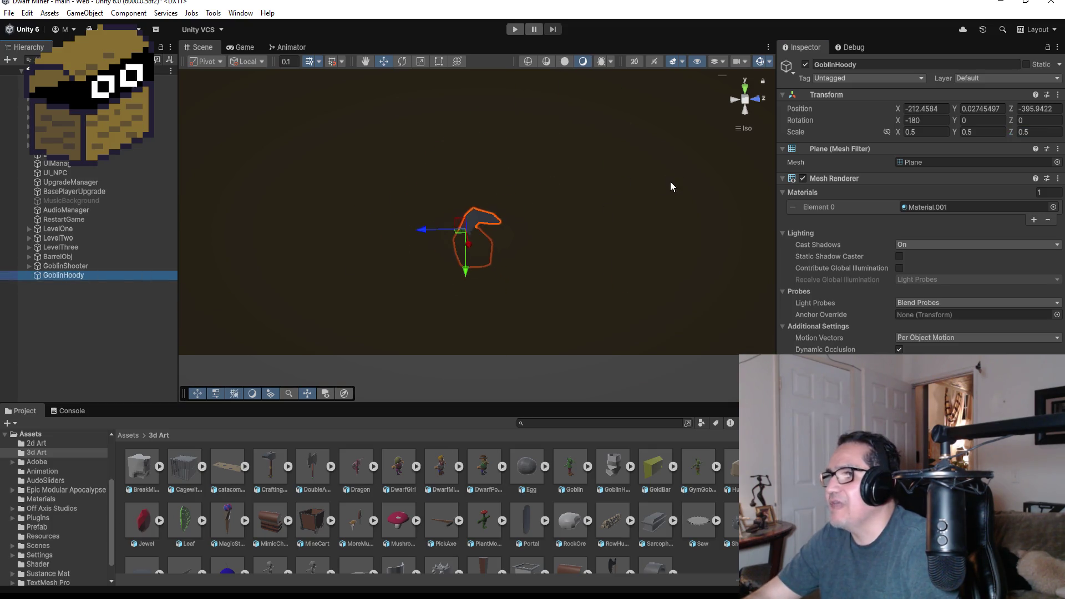
# Step: Try a scale of 1 on GoblinHoody, frame it, and lift it against the goblin's legs
pyautogui.click(746, 95)
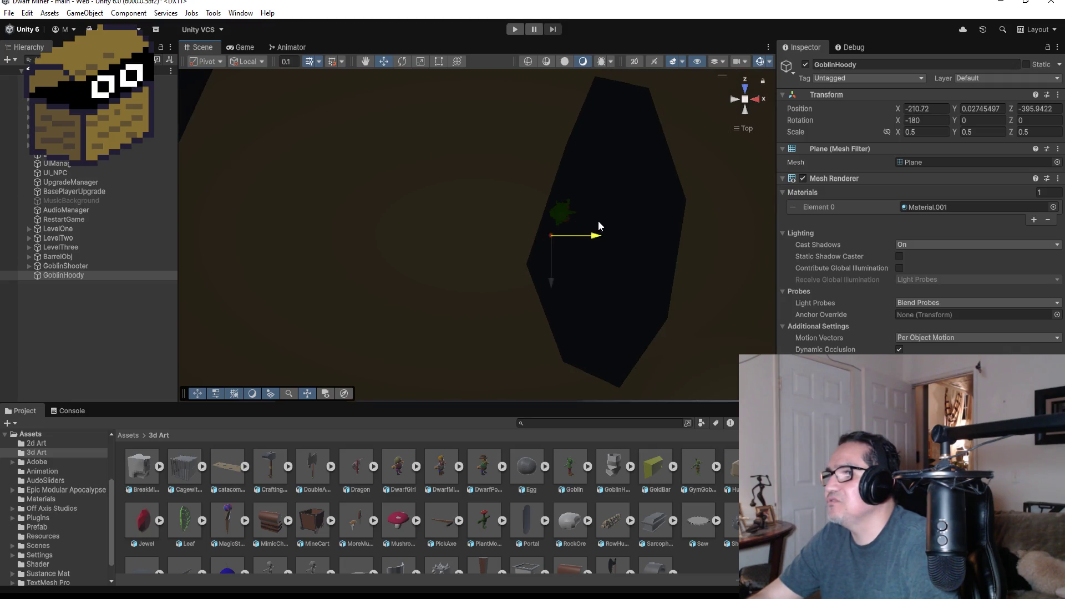
pyautogui.moveTo(560, 283); pyautogui.dragTo(557, 258)
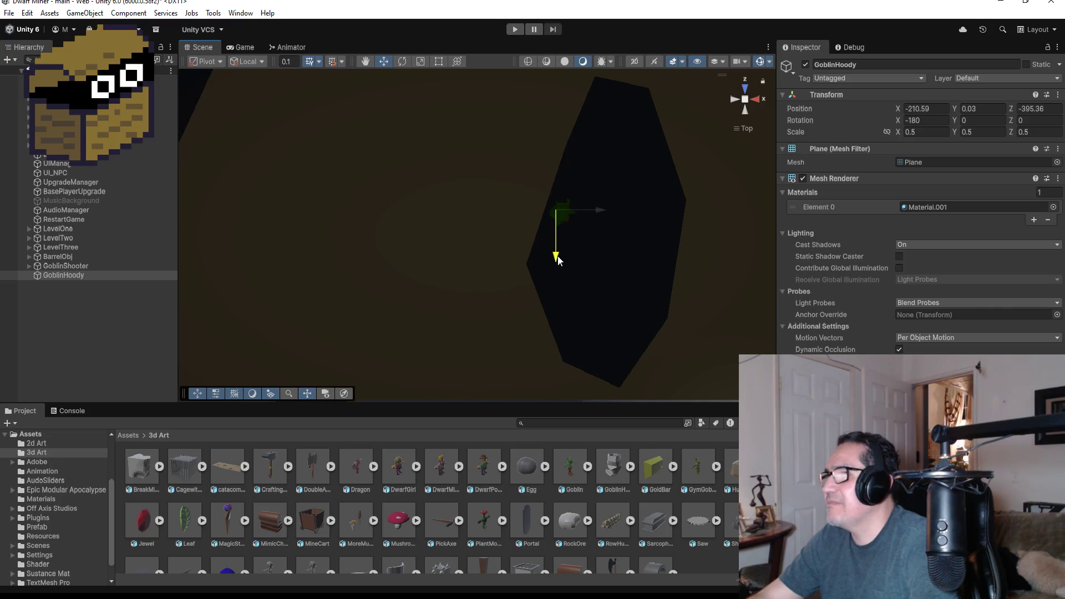
pyautogui.click(924, 132)
pyautogui.write('1')
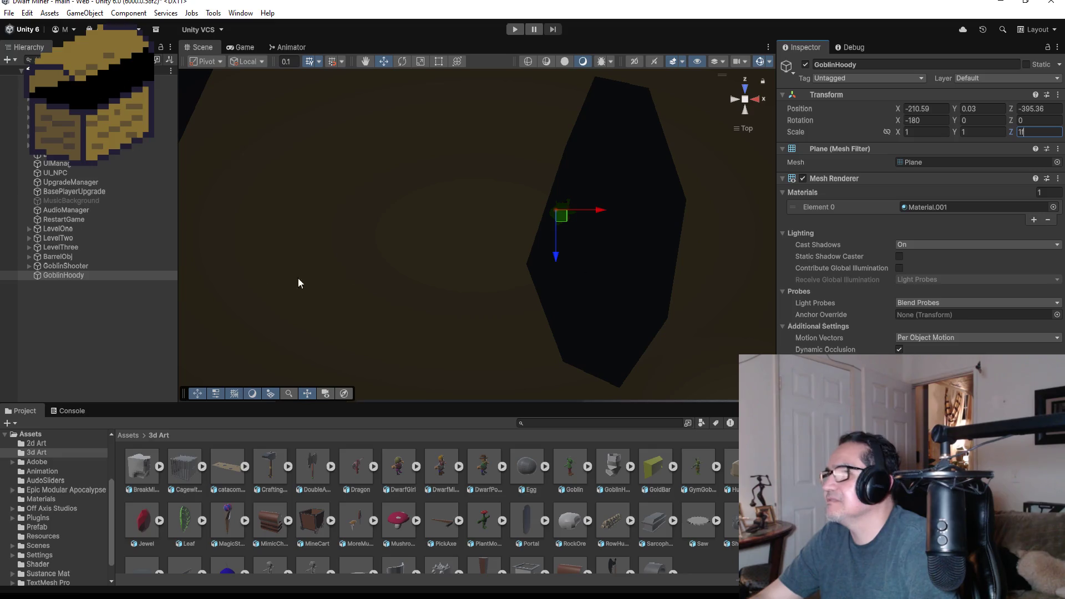
pyautogui.click(115, 295)
pyautogui.click(85, 275)
pyautogui.click(85, 275)
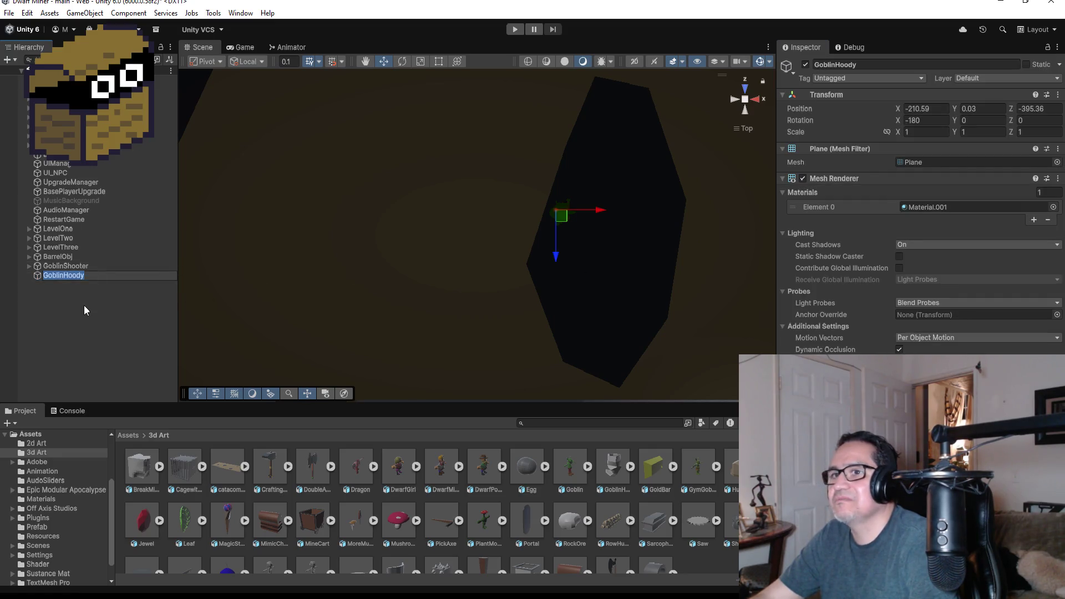
pyautogui.doubleClick(80, 274)
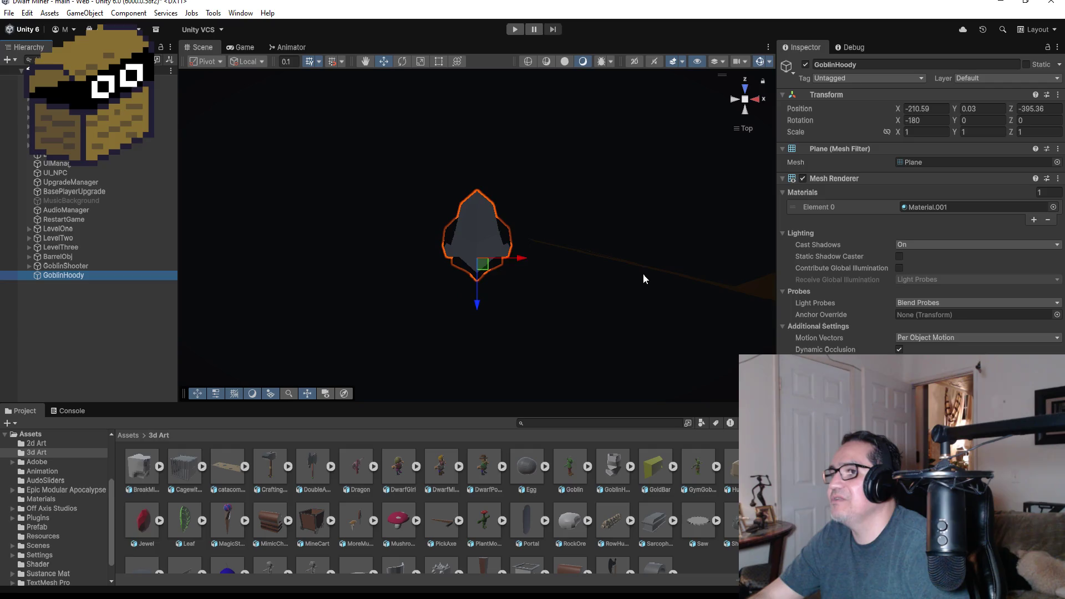
pyautogui.moveTo(643, 274)
pyautogui.mouseDown()
pyautogui.moveTo(625, 258)
pyautogui.moveTo(624, 314)
pyautogui.moveTo(635, 126)
pyautogui.moveTo(614, 197)
pyautogui.moveTo(498, 244)
pyautogui.mouseUp()
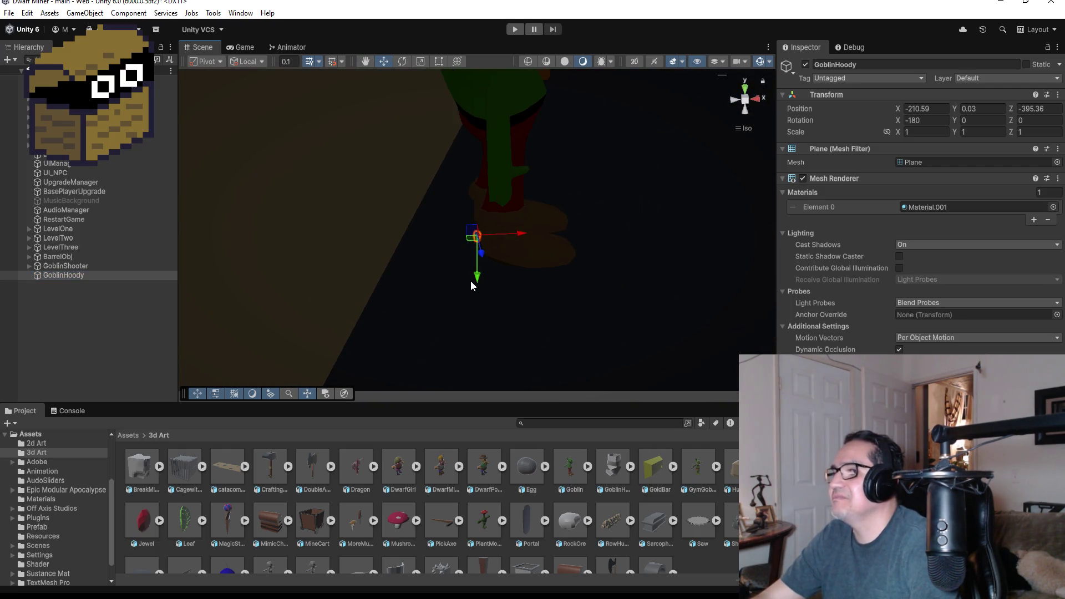
pyautogui.moveTo(477, 280); pyautogui.dragTo(479, 172)
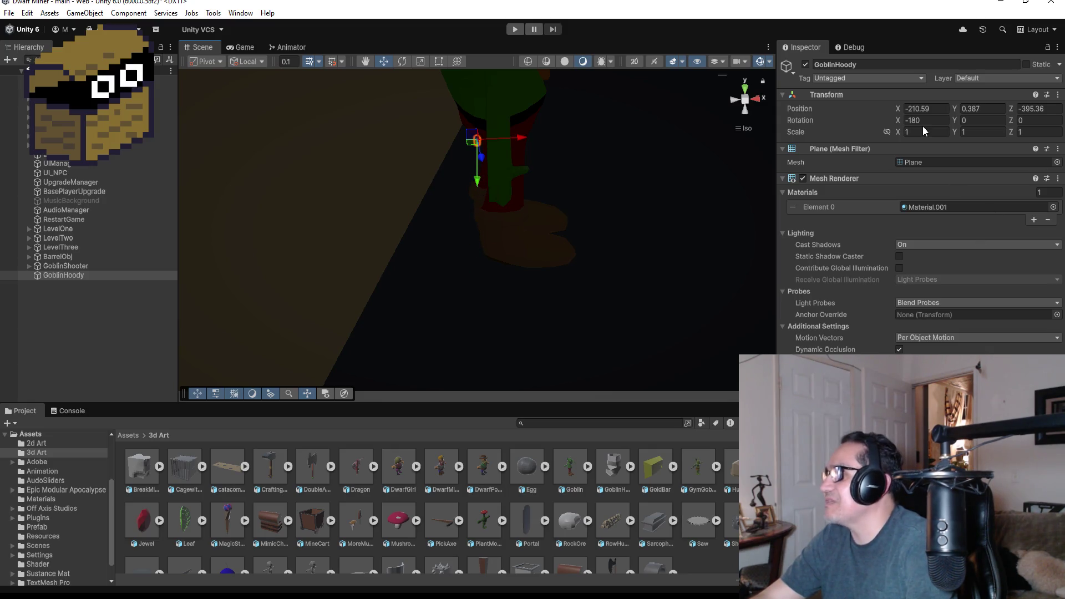
# Step: Scale GoblinHoody to 20, 20, 20 and raise it to Y 0.981 onto the goblin
pyautogui.click(924, 132)
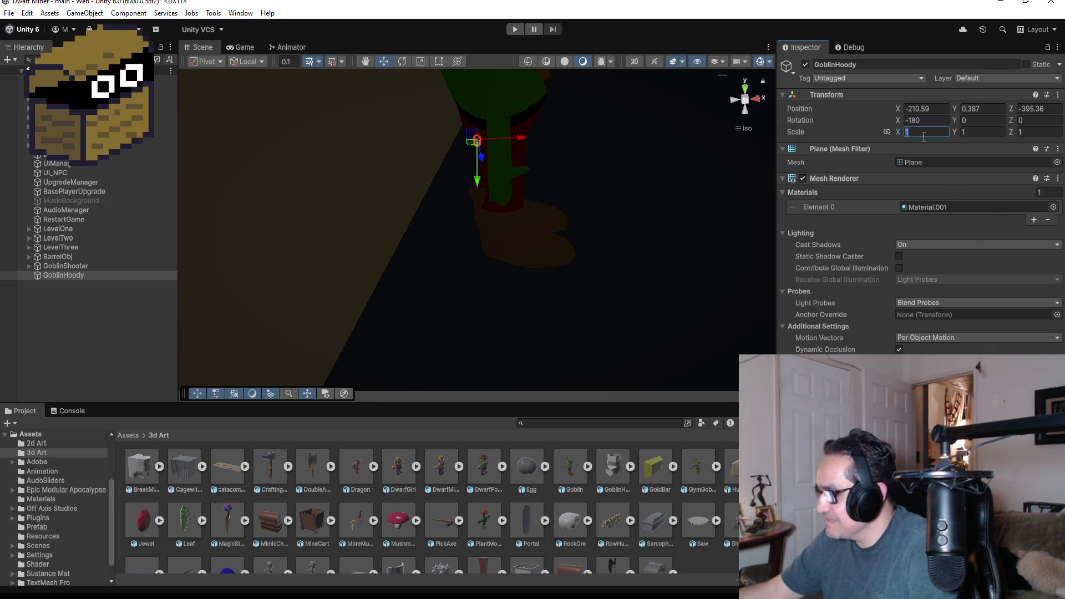
pyautogui.write('20')
pyautogui.press('Tab')
pyautogui.write('20')
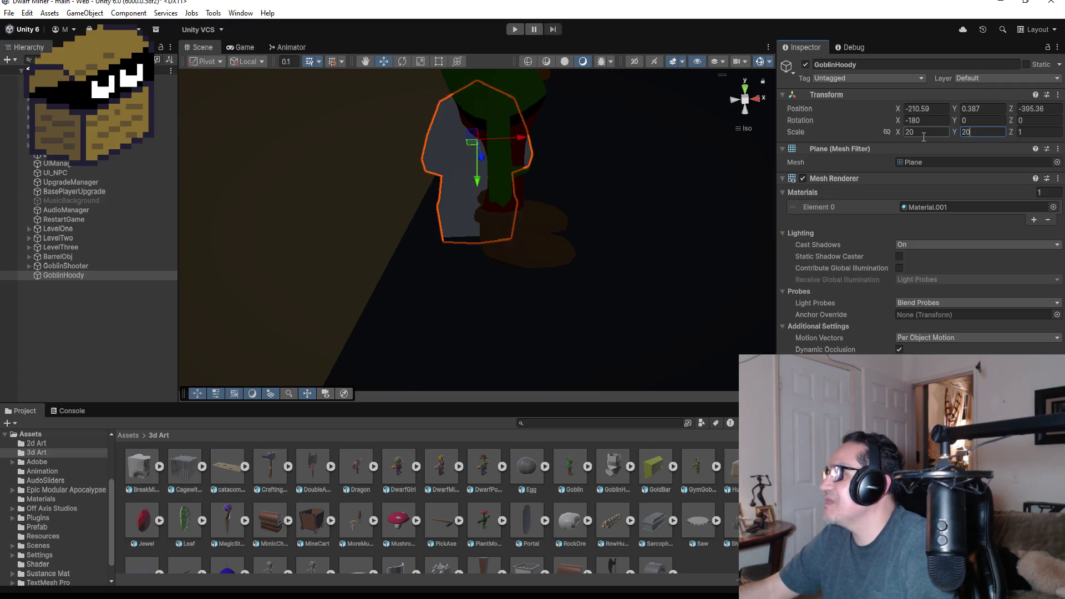
pyautogui.press('Tab')
pyautogui.write('20')
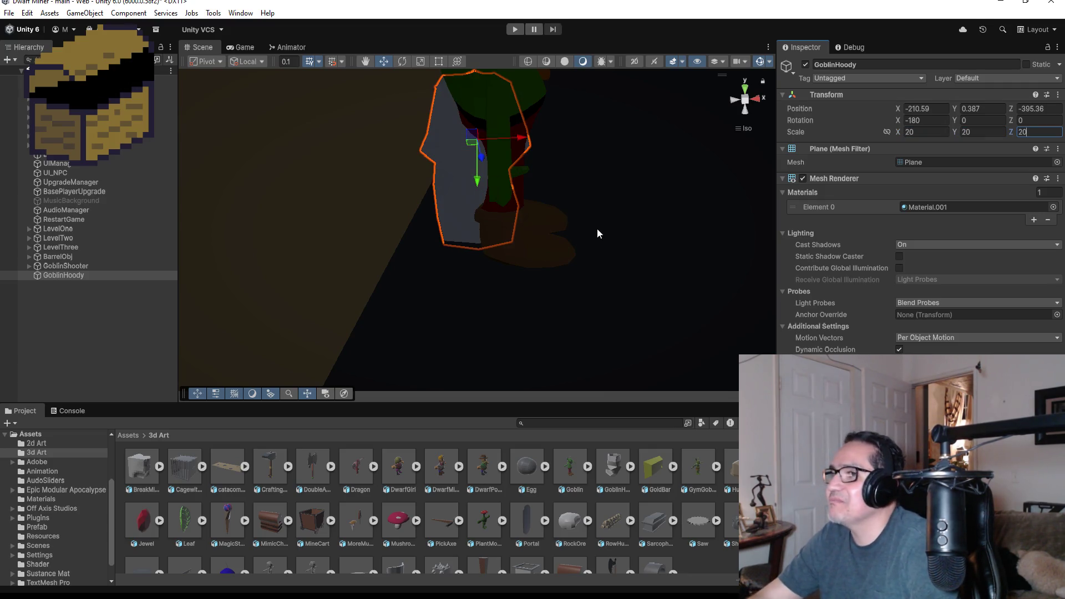
pyautogui.scroll(-2, 491, 217)
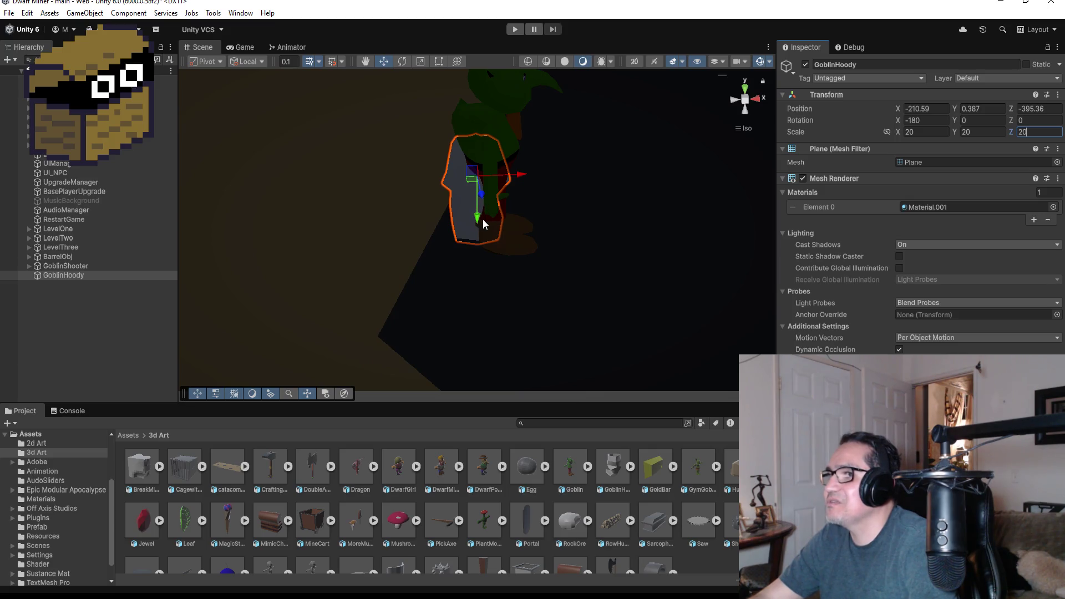
pyautogui.moveTo(484, 224); pyautogui.dragTo(476, 114)
pyautogui.moveTo(637, 143)
pyautogui.mouseDown()
pyautogui.moveTo(470, 68)
pyautogui.moveTo(504, 162)
pyautogui.mouseUp()
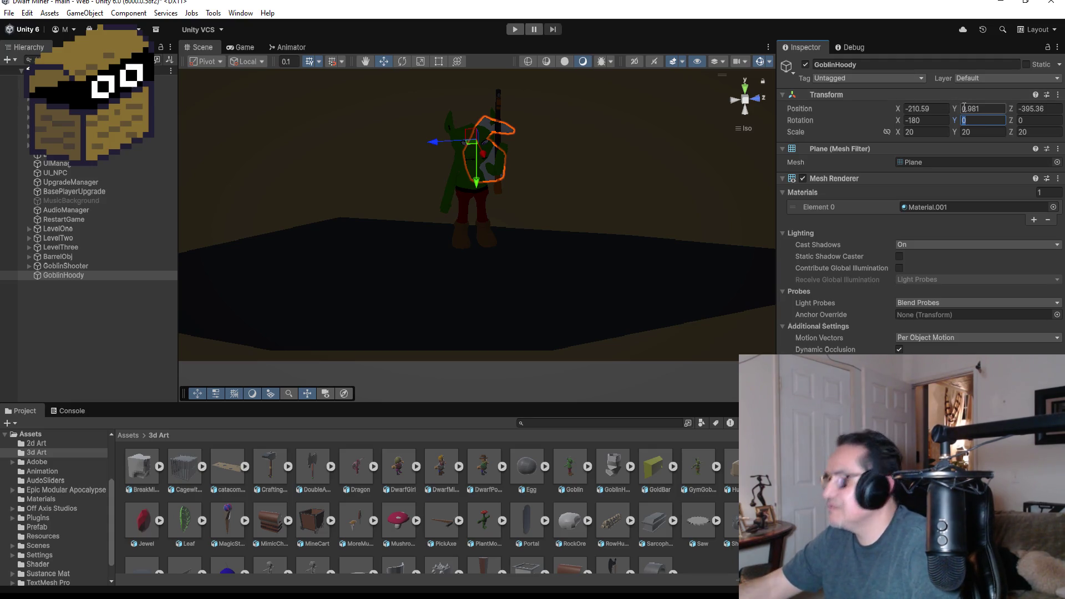
# Step: Rotate GoblinHoody 90 degrees on Y and scale it to 25, 25, 25
pyautogui.write('90')
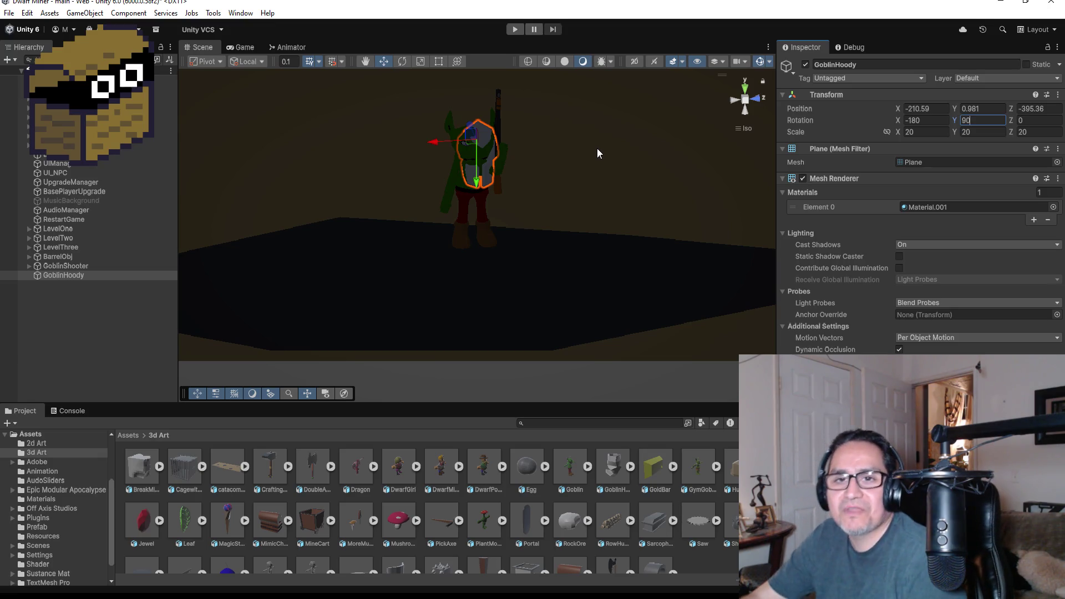
pyautogui.moveTo(440, 142); pyautogui.dragTo(434, 142)
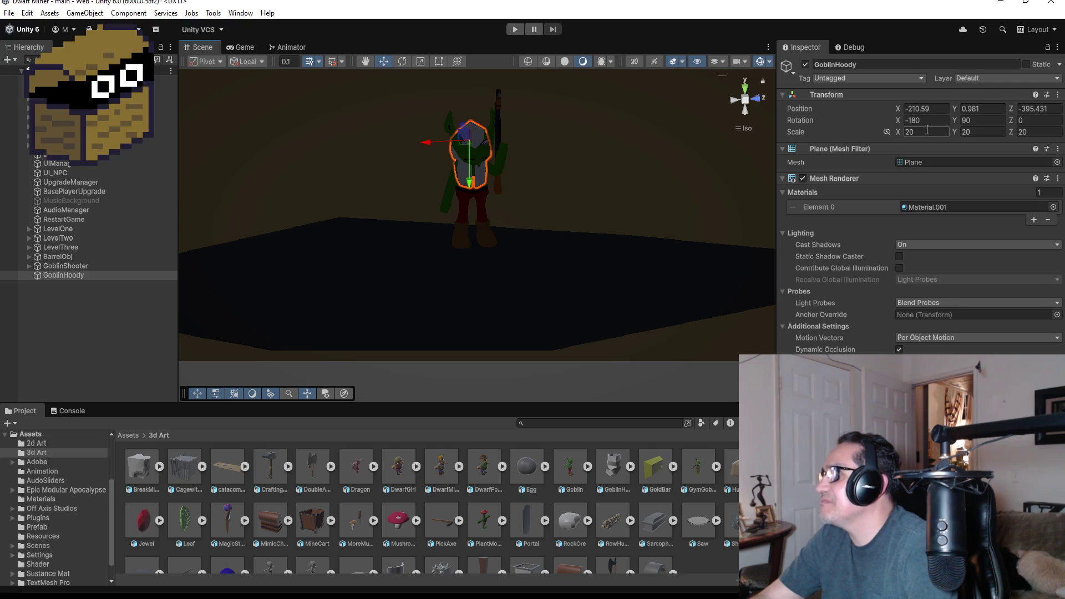
pyautogui.write('25')
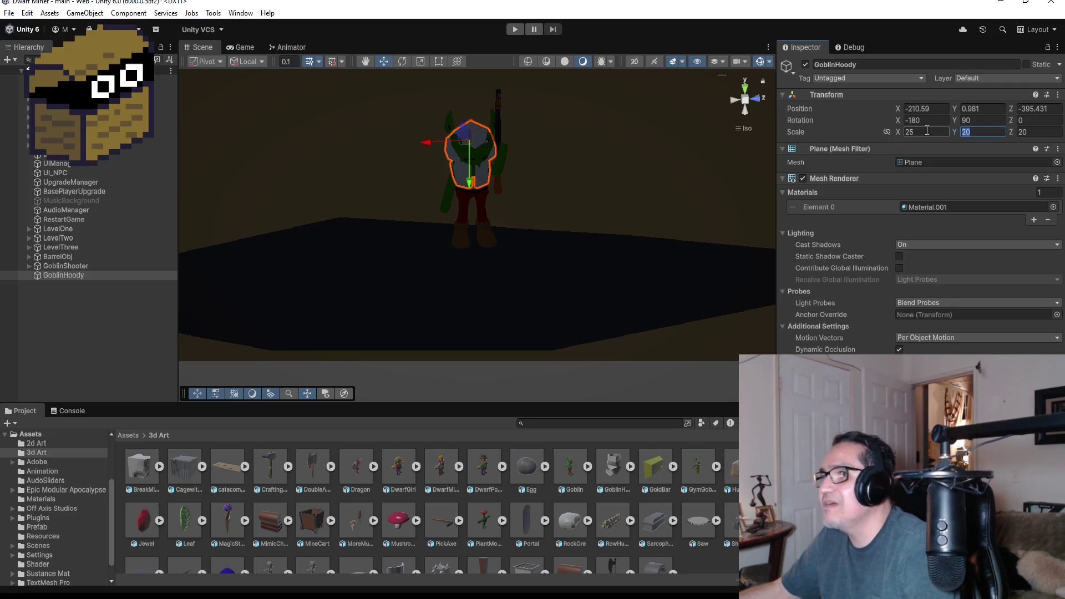
pyautogui.write('25')
pyautogui.press('Tab')
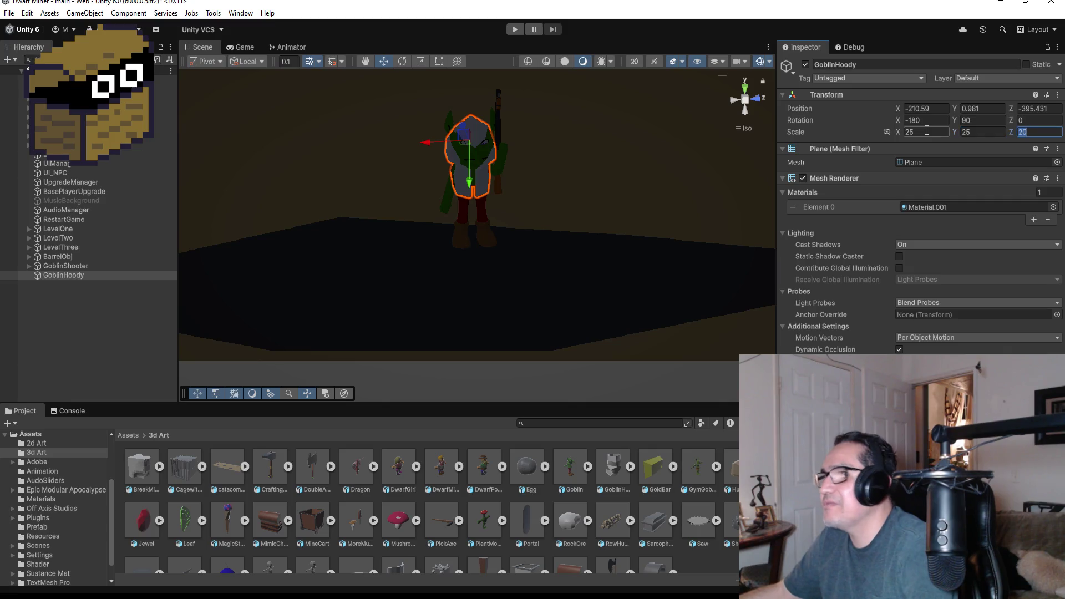
pyautogui.write('25')
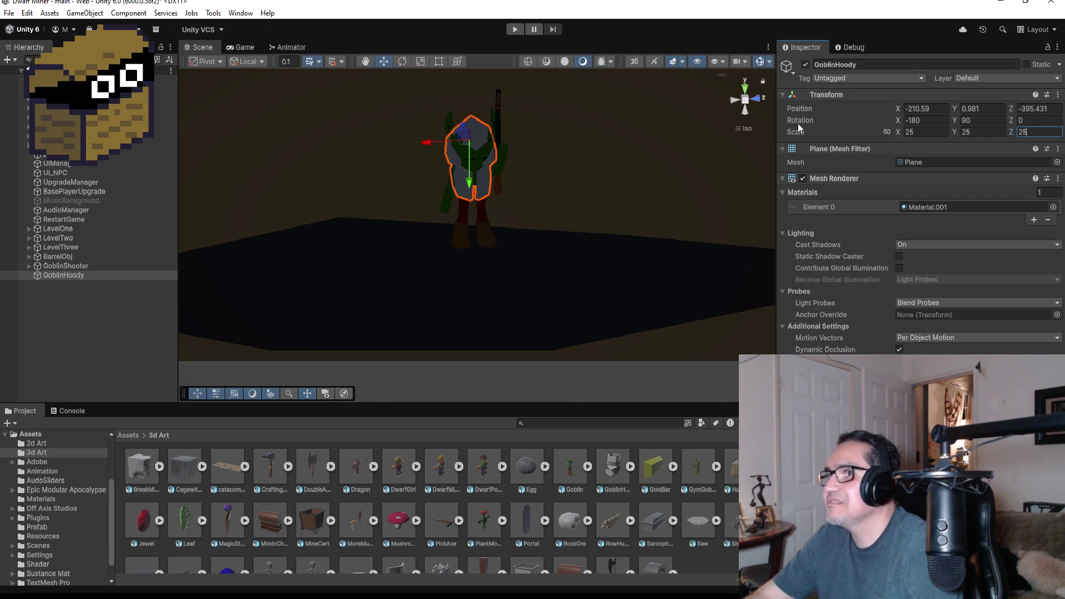
# Step: Nudge the hood along its red and blue axes while checking from above and up close
pyautogui.moveTo(441, 145); pyautogui.dragTo(435, 143)
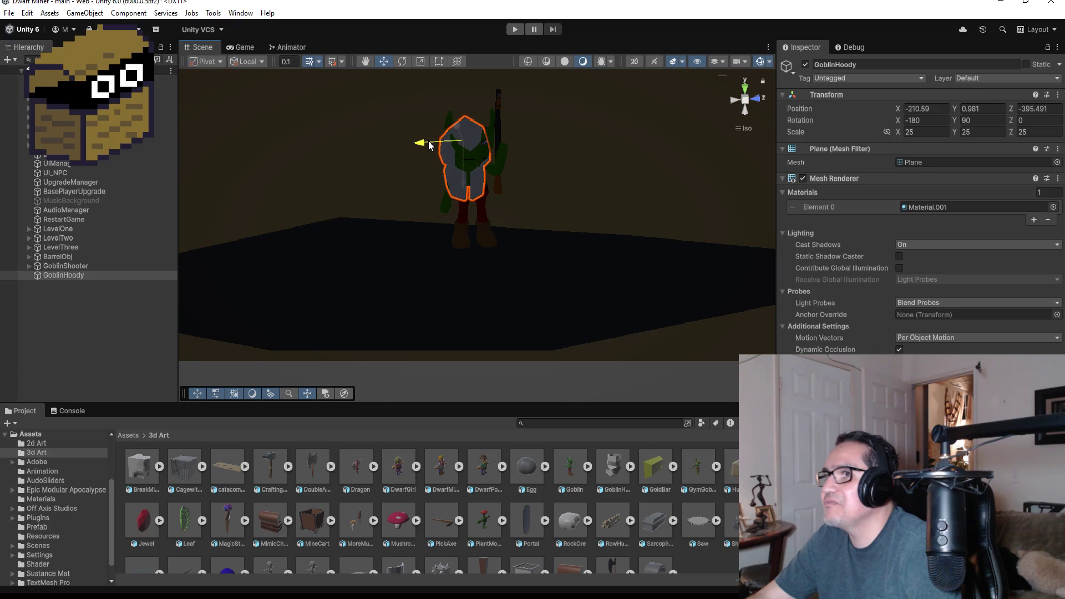
pyautogui.click(746, 86)
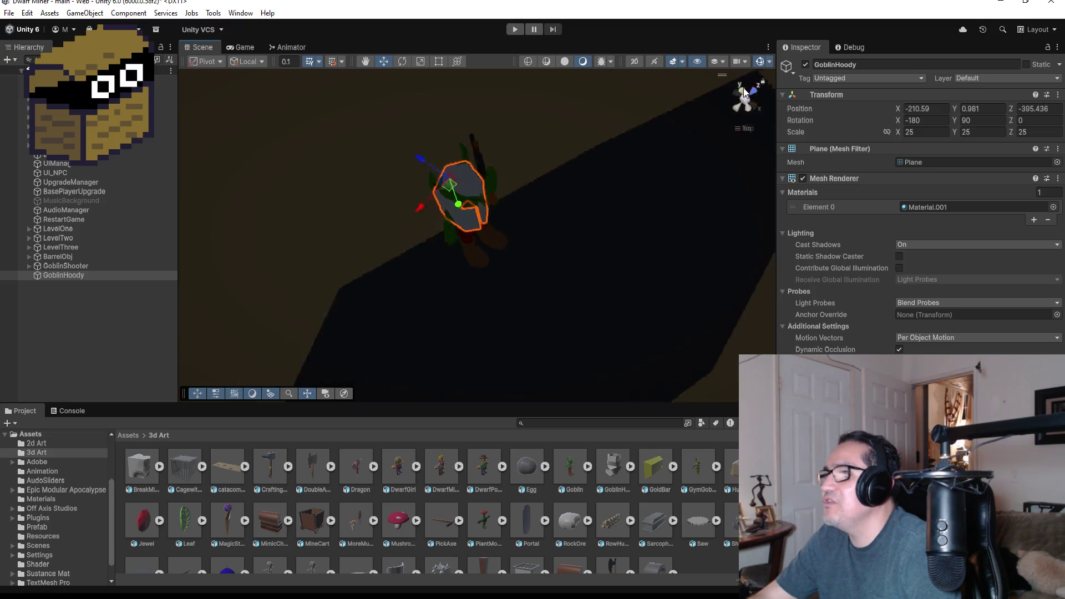
pyautogui.moveTo(440, 245); pyautogui.dragTo(434, 245)
pyautogui.moveTo(601, 272)
pyautogui.mouseDown()
pyautogui.moveTo(552, 173)
pyautogui.moveTo(587, 134)
pyautogui.moveTo(631, 158)
pyautogui.moveTo(578, 231)
pyautogui.moveTo(510, 247)
pyautogui.mouseUp()
pyautogui.scroll(5, 587, 134)
pyautogui.moveTo(430, 206); pyautogui.dragTo(434, 204)
pyautogui.moveTo(601, 198)
pyautogui.mouseDown()
pyautogui.moveTo(442, 90)
pyautogui.moveTo(487, 151)
pyautogui.mouseUp()
pyautogui.moveTo(423, 136)
pyautogui.mouseDown()
pyautogui.moveTo(604, 145)
pyautogui.moveTo(517, 101)
pyautogui.moveTo(321, 94)
pyautogui.mouseUp()
pyautogui.scroll(-3, 537, 155)
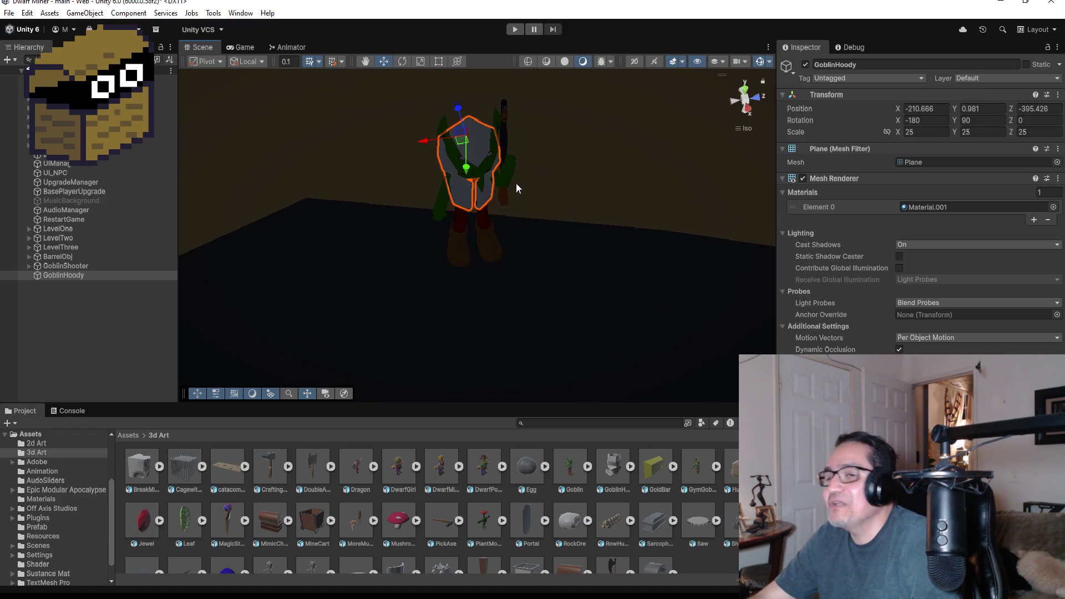
# Step: From a front view, raise the hood to Y 0.993 and orbit to check its fit
pyautogui.moveTo(516, 189); pyautogui.dragTo(536, 167)
pyautogui.moveTo(576, 316); pyautogui.dragTo(554, 186)
pyautogui.moveTo(476, 282); pyautogui.dragTo(472, 280)
pyautogui.moveTo(433, 240); pyautogui.dragTo(432, 241)
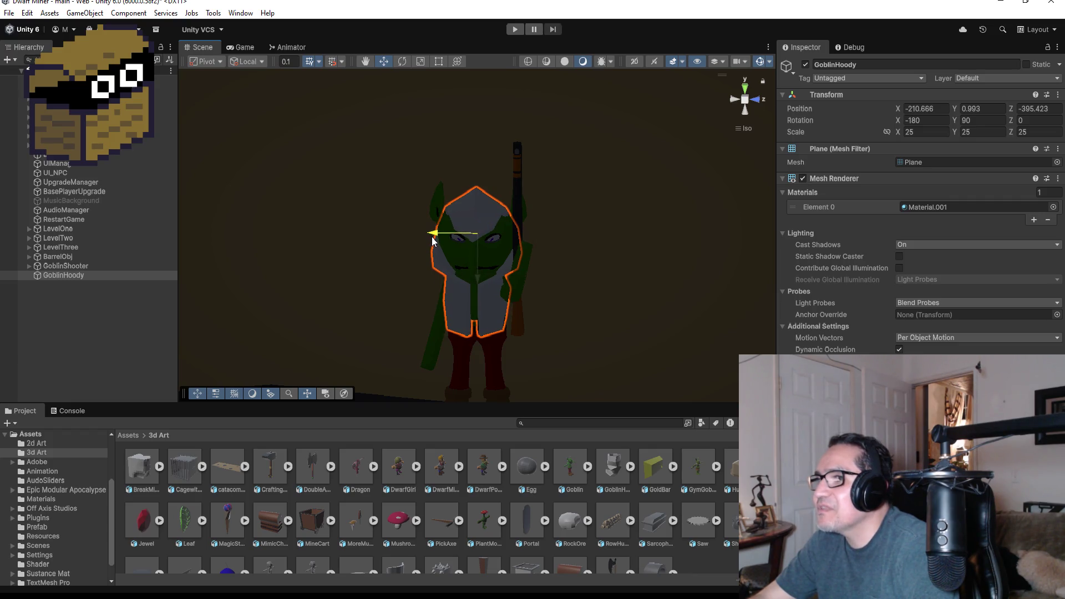
pyautogui.moveTo(574, 265)
pyautogui.mouseDown()
pyautogui.moveTo(709, 295)
pyautogui.moveTo(545, 274)
pyautogui.moveTo(740, 260)
pyautogui.moveTo(668, 267)
pyautogui.moveTo(687, 281)
pyautogui.mouseUp()
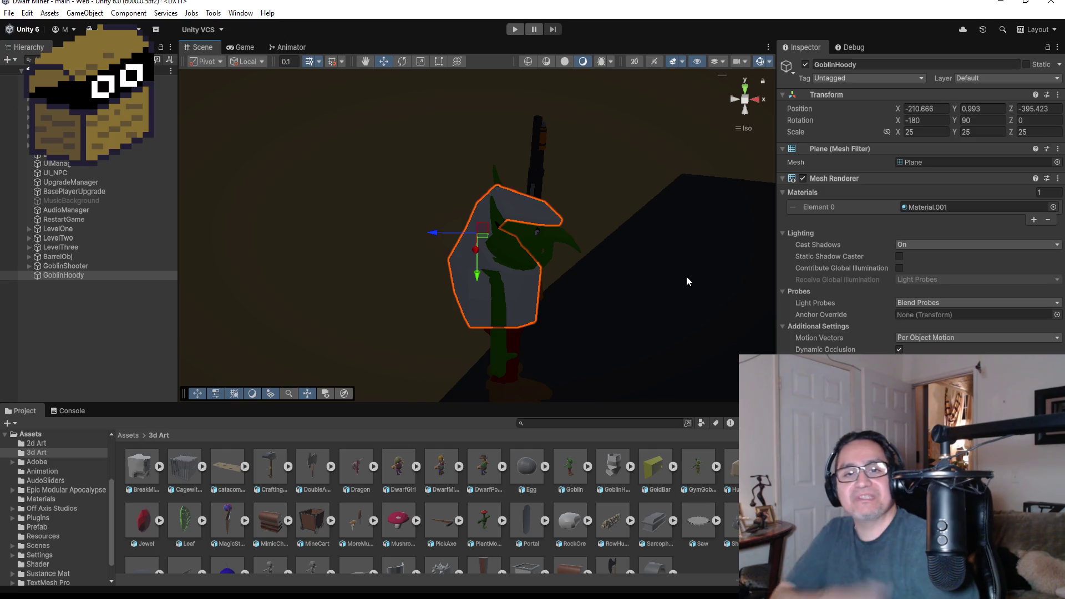
pyautogui.moveTo(627, 279)
pyautogui.mouseDown()
pyautogui.moveTo(664, 286)
pyautogui.moveTo(677, 248)
pyautogui.moveTo(614, 233)
pyautogui.moveTo(439, 228)
pyautogui.moveTo(552, 265)
pyautogui.mouseUp()
pyautogui.click(677, 252)
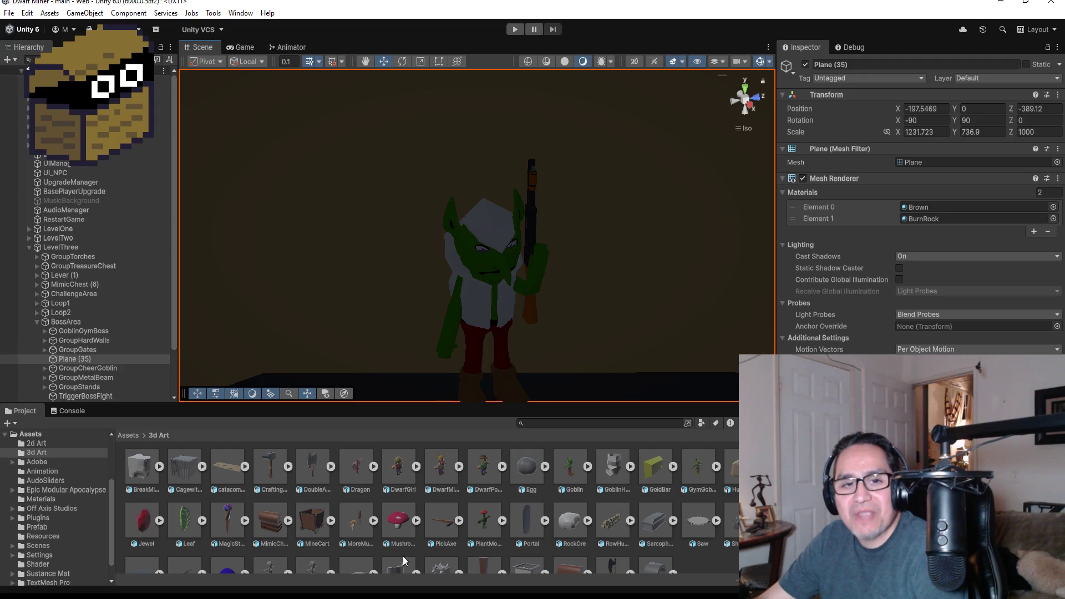
# Step: Open Assets > Materials, try DarkGreen, Green and DirtMat on the hood, then apply DarkWood
pyautogui.click(131, 435)
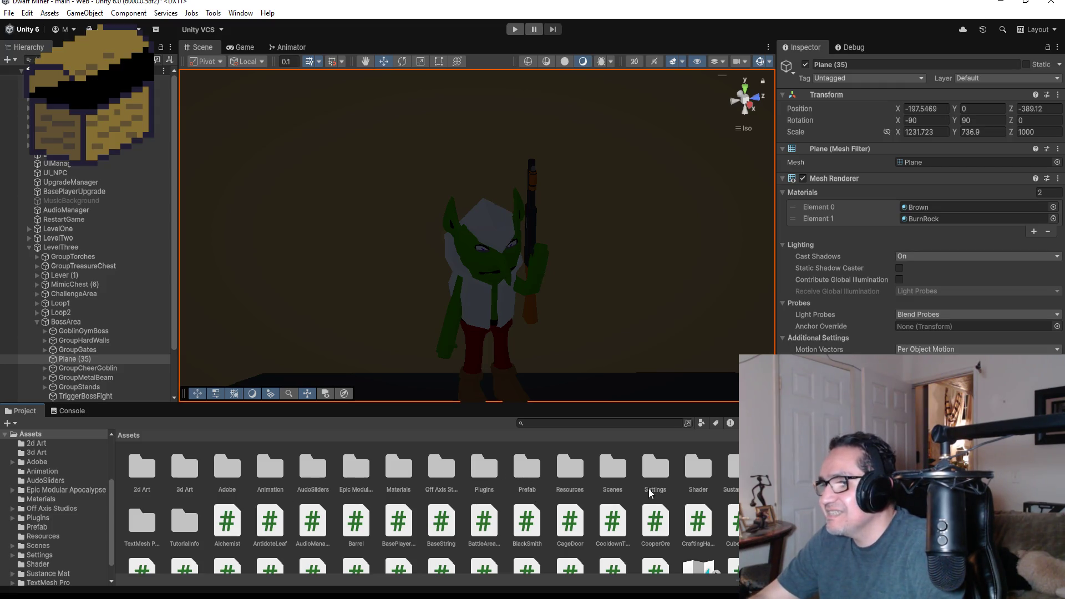
pyautogui.doubleClick(398, 472)
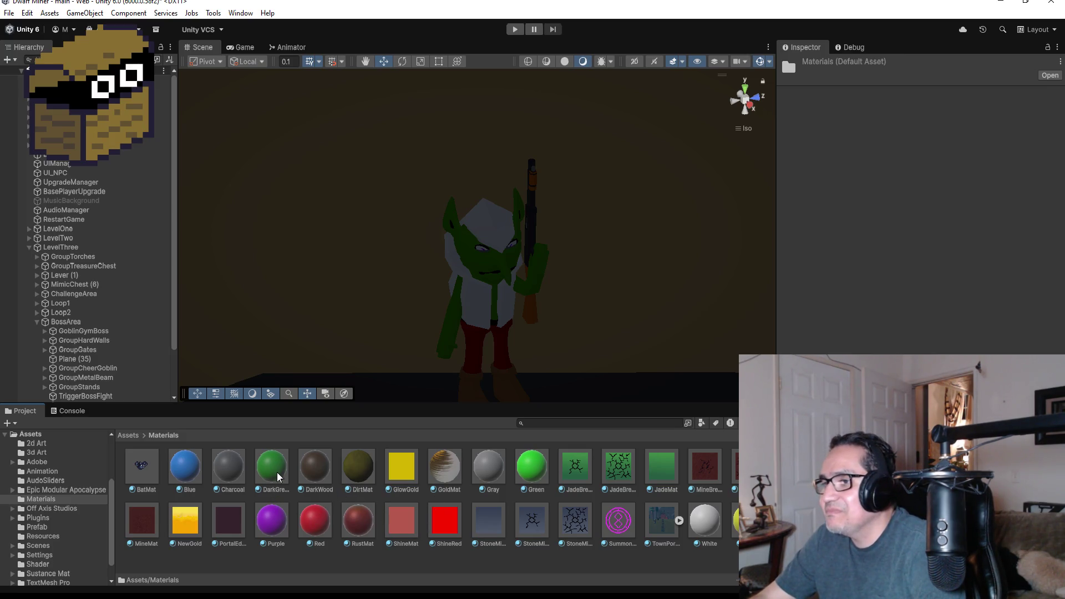
pyautogui.moveTo(277, 475)
pyautogui.mouseDown()
pyautogui.moveTo(493, 309)
pyautogui.moveTo(330, 459)
pyautogui.moveTo(277, 481)
pyautogui.mouseUp()
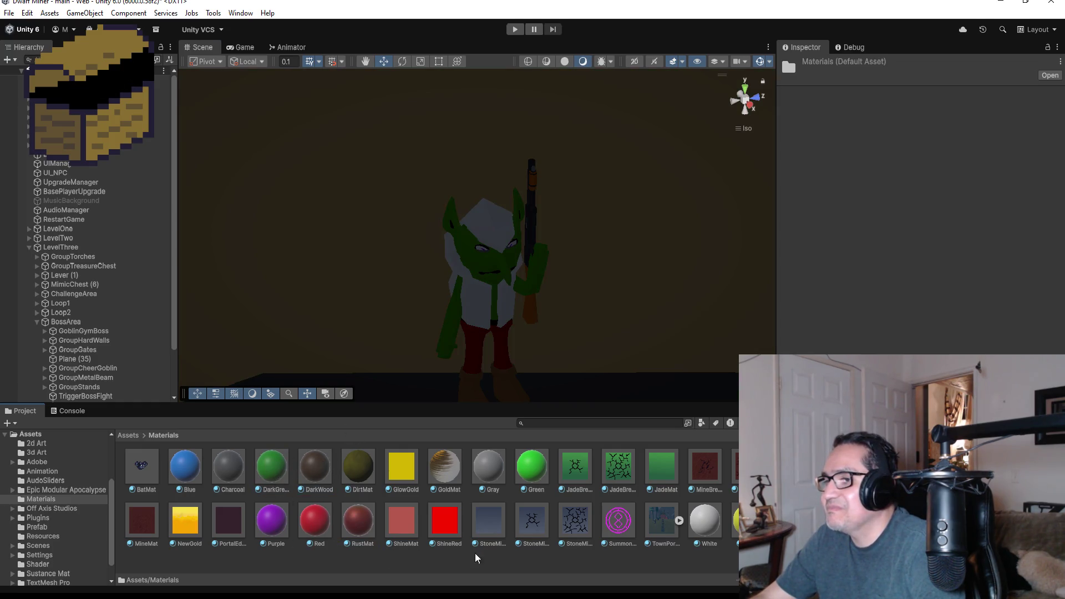
pyautogui.moveTo(531, 471)
pyautogui.mouseDown()
pyautogui.moveTo(479, 316)
pyautogui.moveTo(529, 476)
pyautogui.mouseUp()
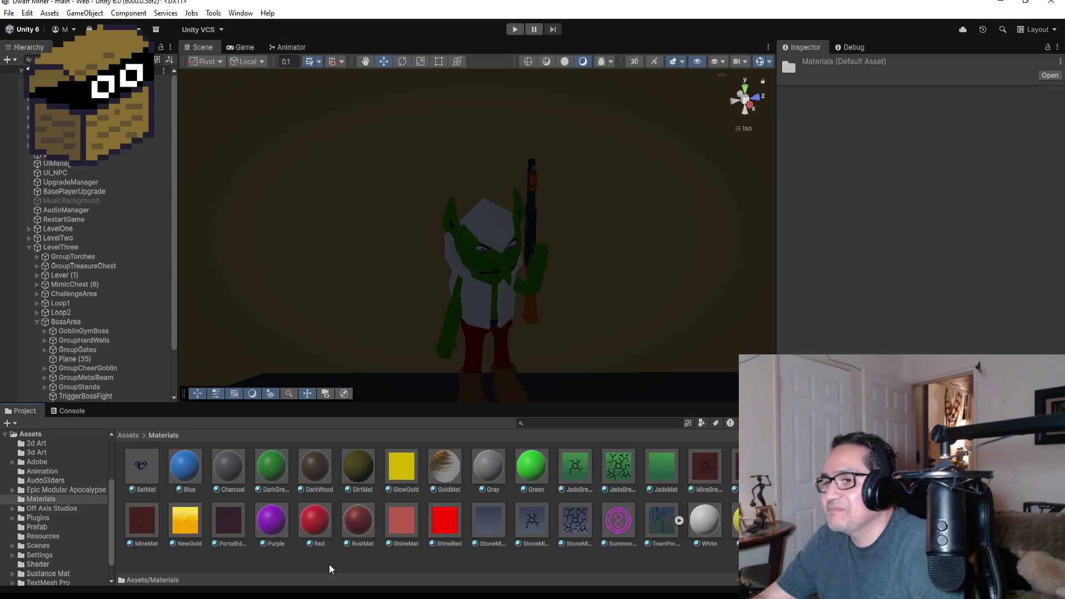
pyautogui.moveTo(356, 475); pyautogui.dragTo(482, 314)
pyautogui.moveTo(469, 379); pyautogui.dragTo(424, 541)
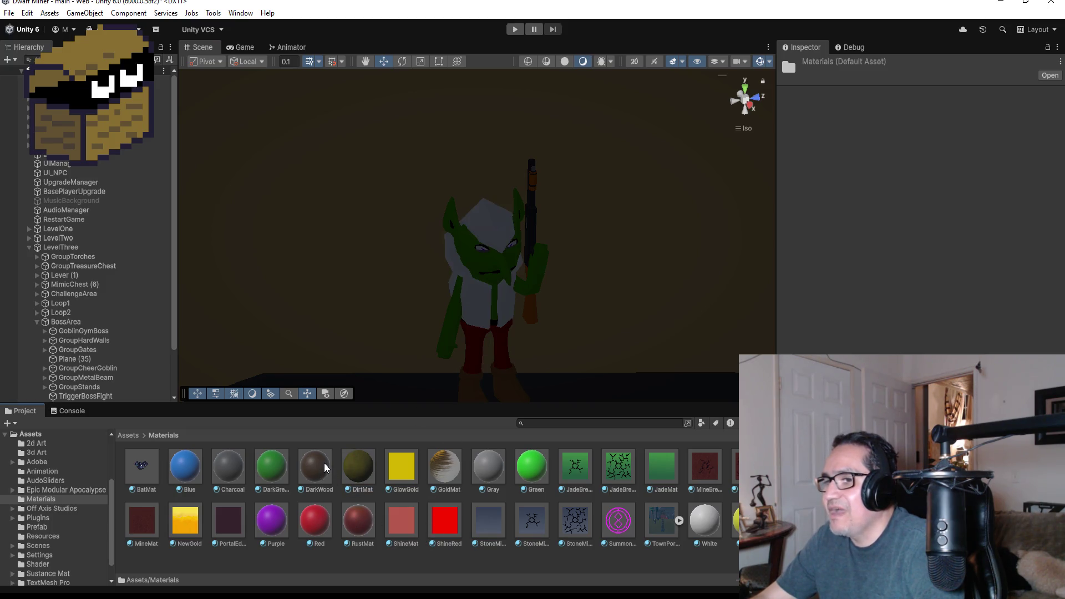
pyautogui.moveTo(326, 468)
pyautogui.mouseDown()
pyautogui.moveTo(472, 313)
pyautogui.moveTo(614, 278)
pyautogui.moveTo(516, 278)
pyautogui.moveTo(678, 266)
pyautogui.moveTo(751, 279)
pyautogui.moveTo(526, 301)
pyautogui.moveTo(518, 269)
pyautogui.moveTo(614, 311)
pyautogui.moveTo(580, 274)
pyautogui.moveTo(537, 258)
pyautogui.moveTo(592, 230)
pyautogui.moveTo(661, 244)
pyautogui.mouseUp()
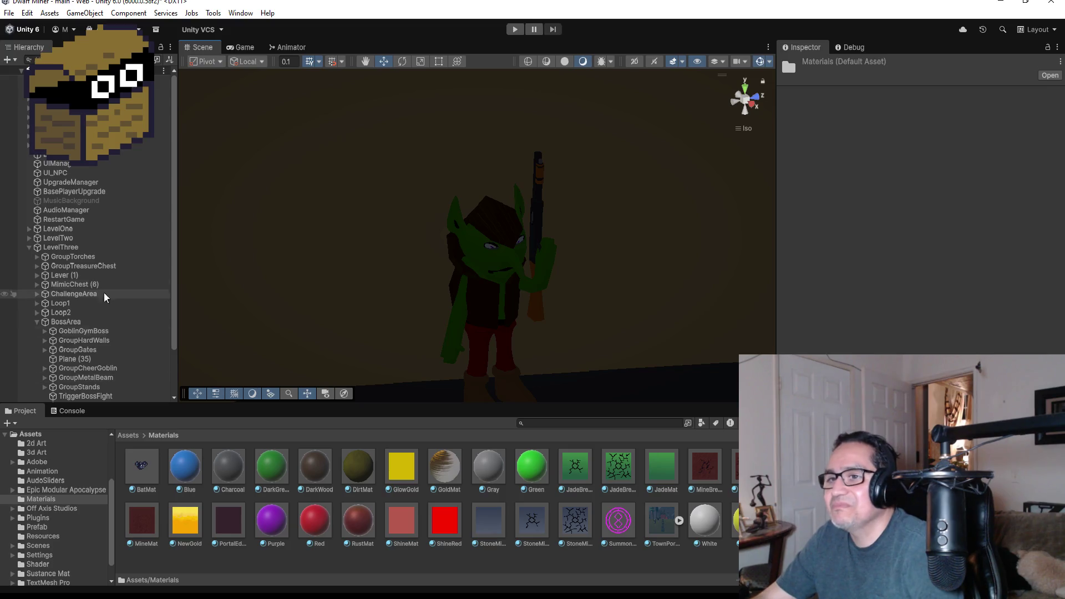
# Step: Parent GoblinHoody under GoblinShooter and move it above Body as the first child
pyautogui.scroll(-3, 104, 299)
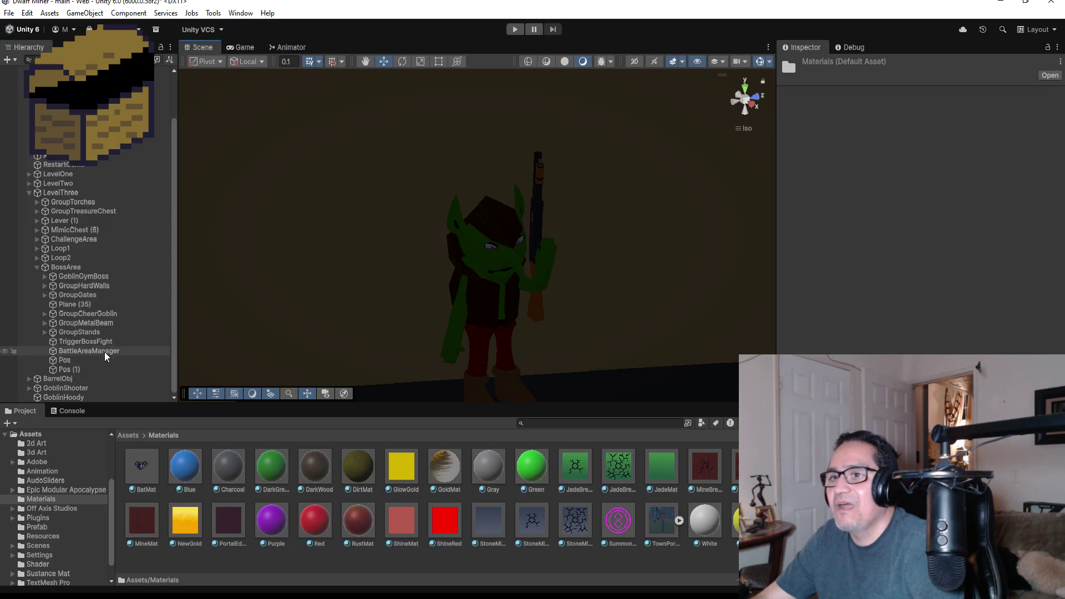
pyautogui.click(86, 398)
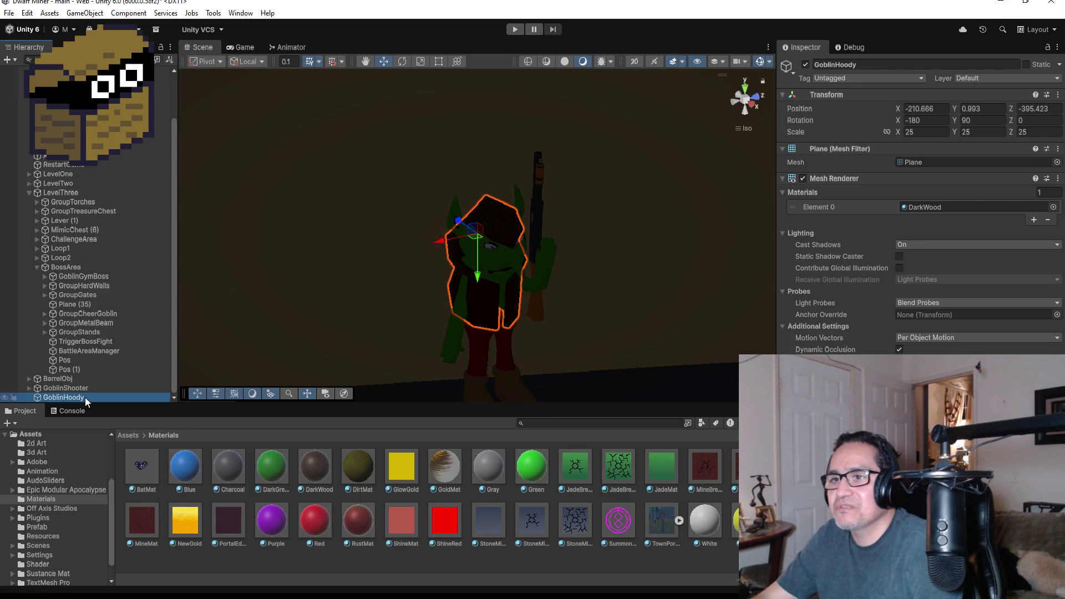
pyautogui.moveTo(86, 397); pyautogui.dragTo(85, 389)
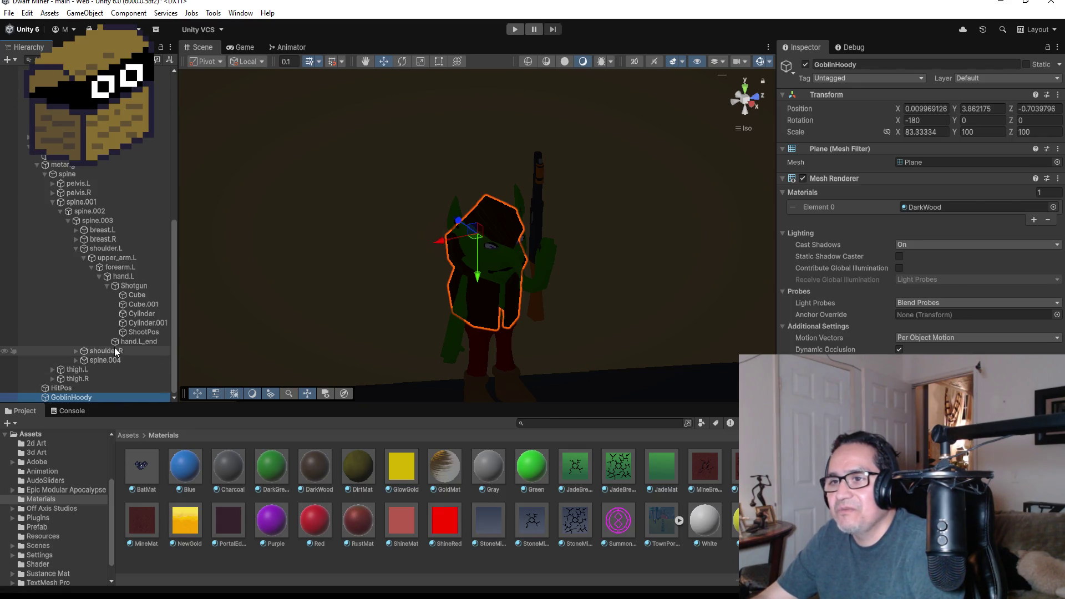
pyautogui.click(37, 164)
pyautogui.moveTo(81, 398); pyautogui.dragTo(72, 366)
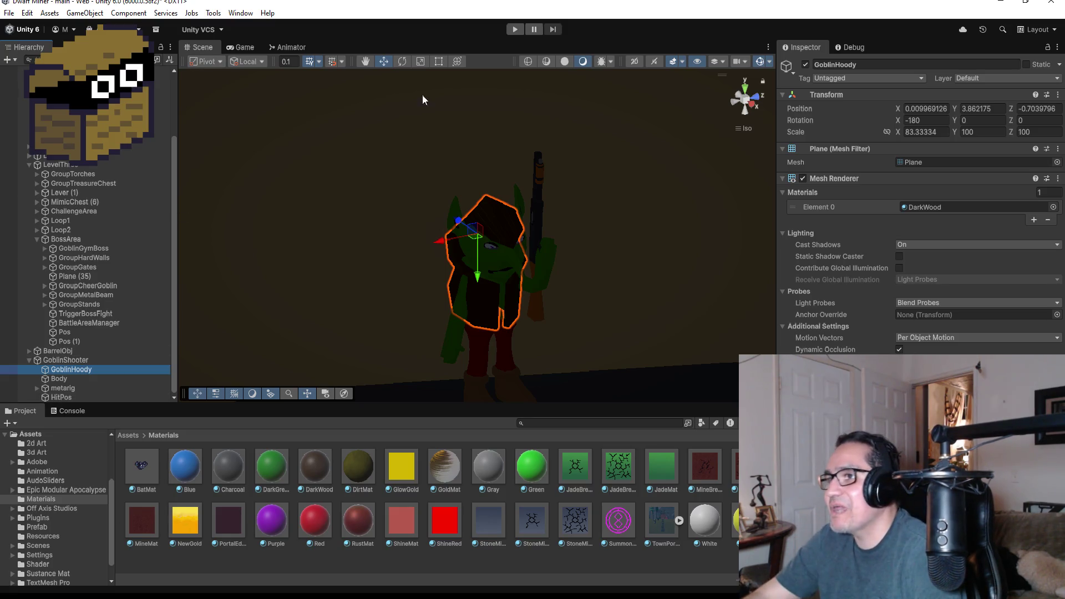
# Step: Switch to Top view and expand LevelThree down to BossArea in the Hierarchy
pyautogui.scroll(-3, 520, 228)
pyautogui.scroll(-5, 641, 211)
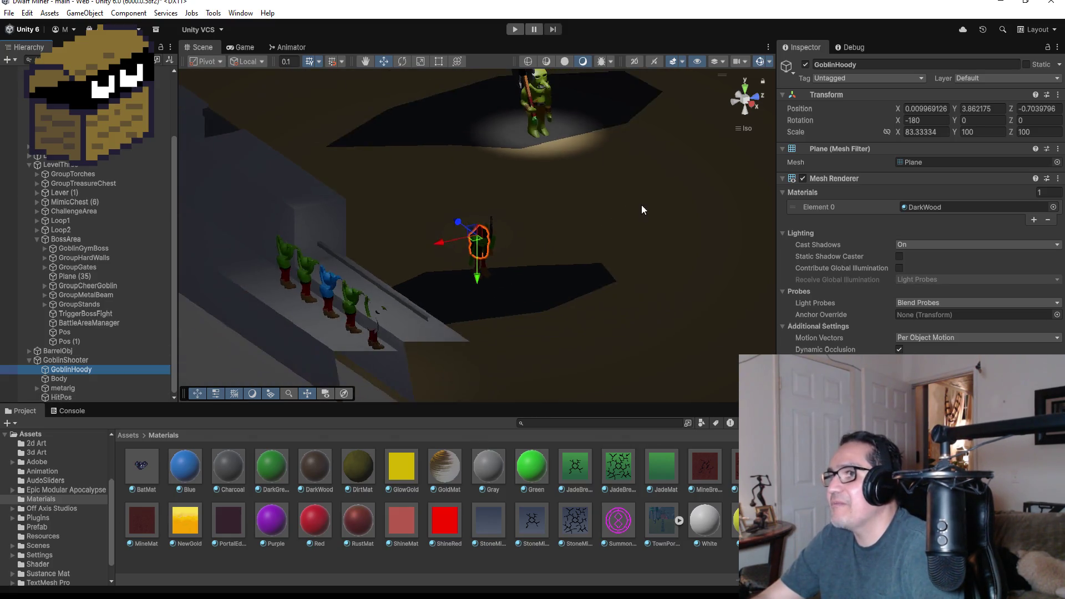
pyautogui.click(749, 90)
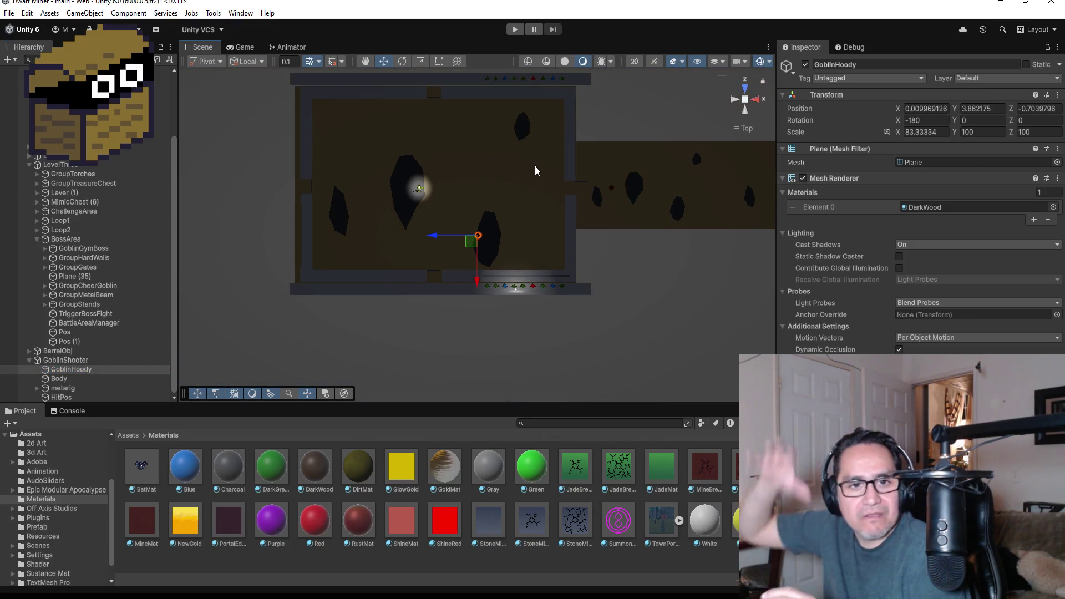
pyautogui.click(29, 164)
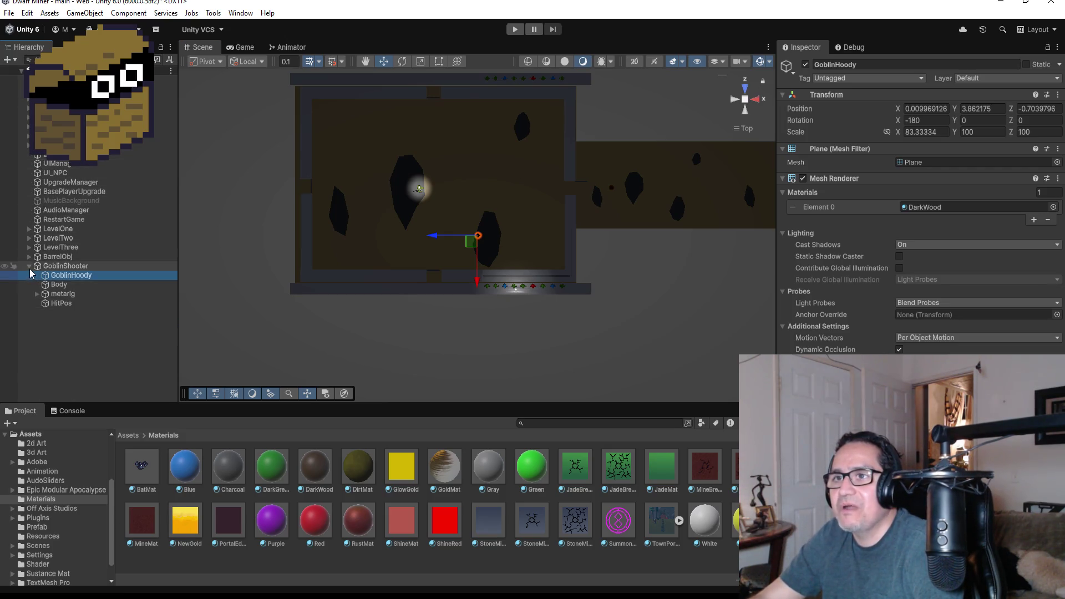
pyautogui.click(29, 266)
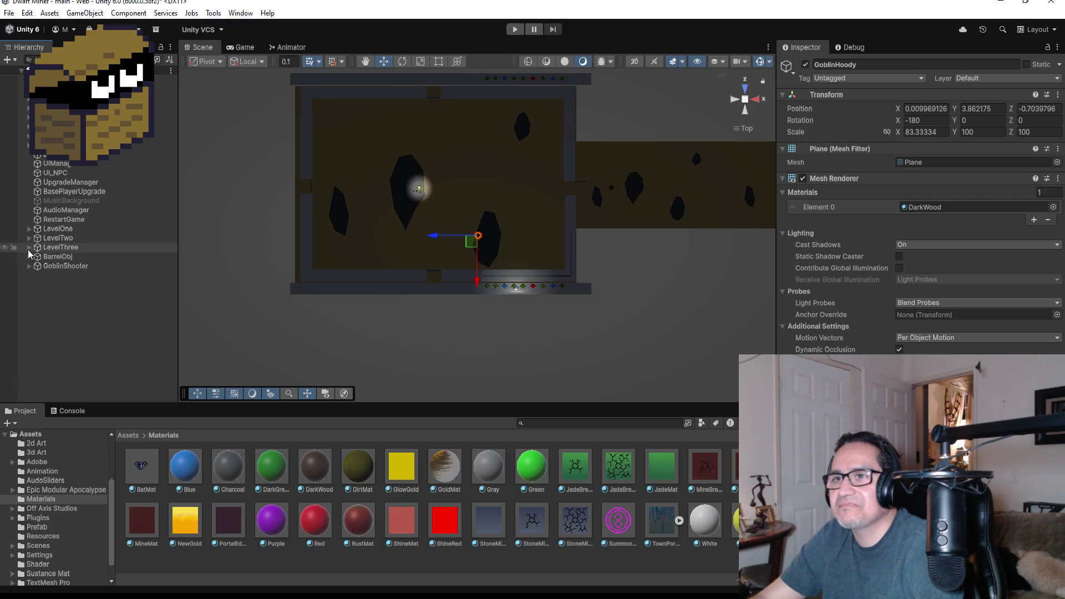
pyautogui.click(29, 247)
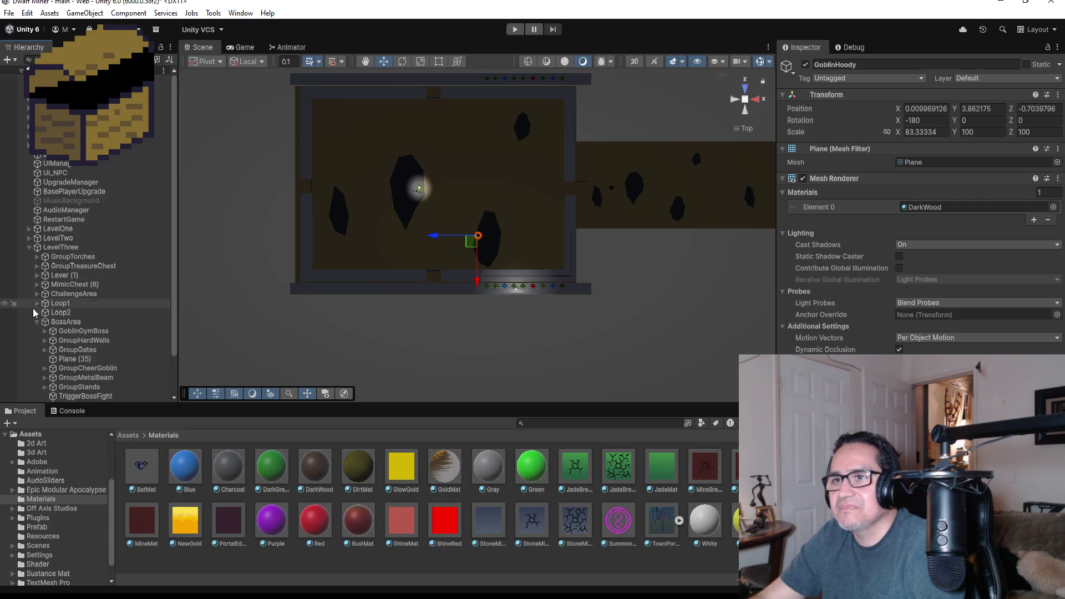
pyautogui.click(37, 322)
# Step: Create a Spot Light under BossArea in LevelThree and frame it in the Scene view
pyautogui.click(78, 322)
pyautogui.rightClick(78, 322)
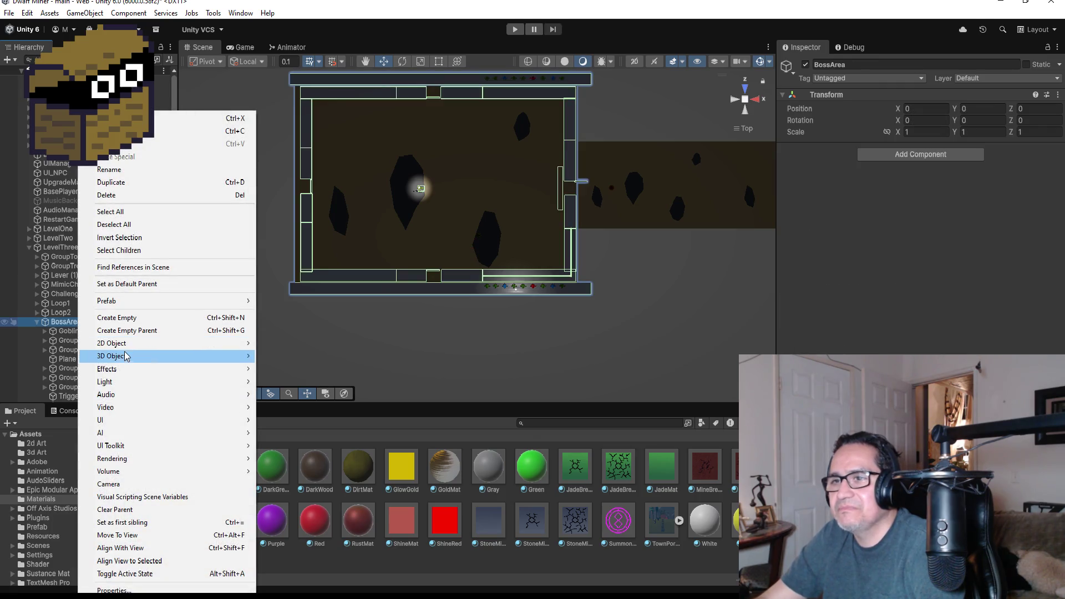
pyautogui.moveTo(129, 407)
pyautogui.moveTo(127, 382)
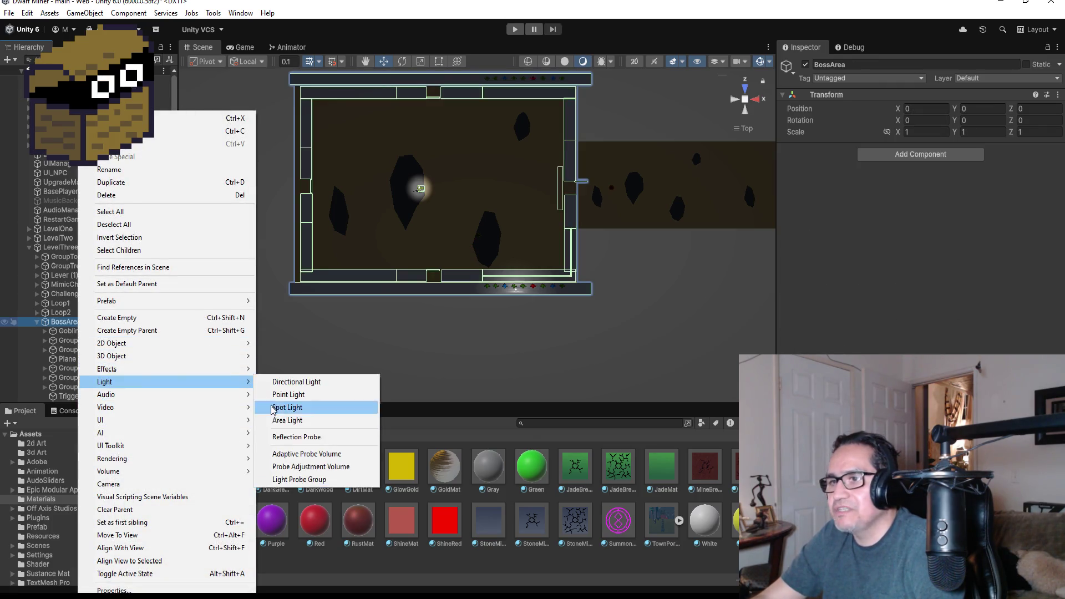
pyautogui.click(288, 411)
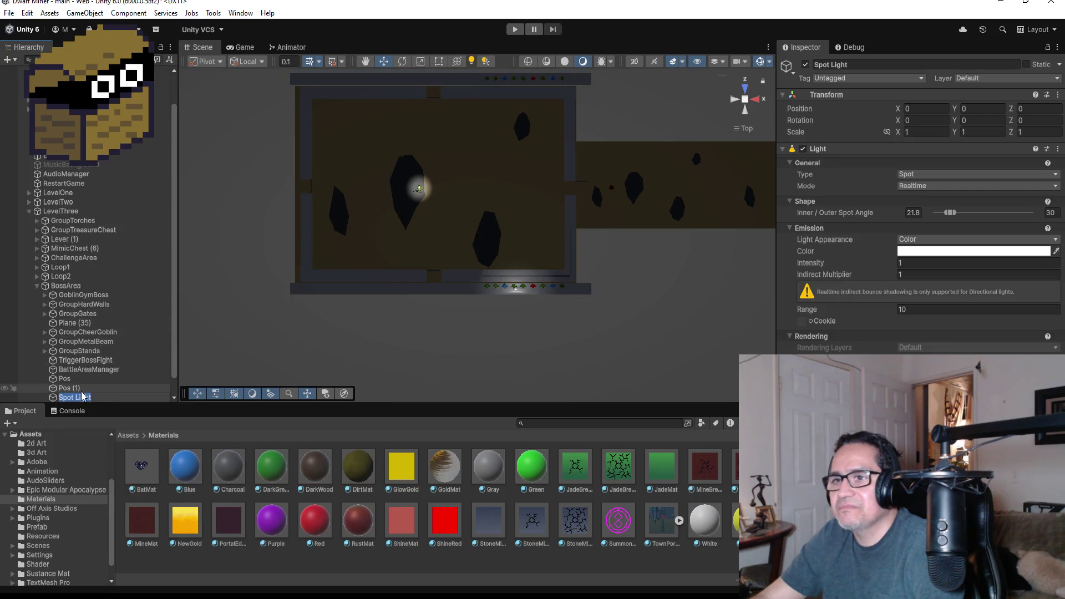
pyautogui.click(114, 391)
pyautogui.click(112, 397)
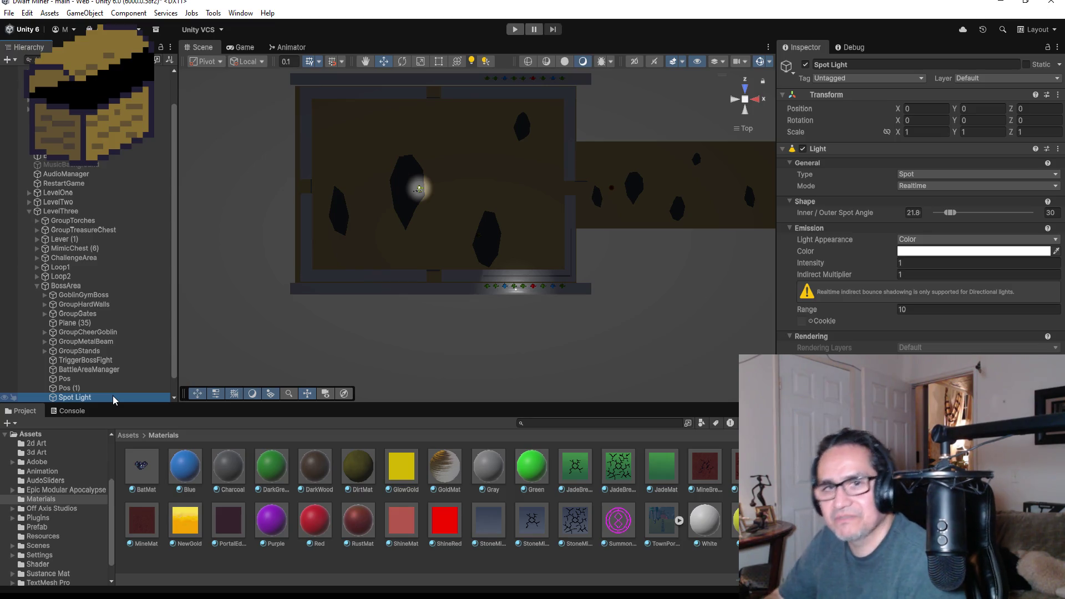
pyautogui.doubleClick(96, 396)
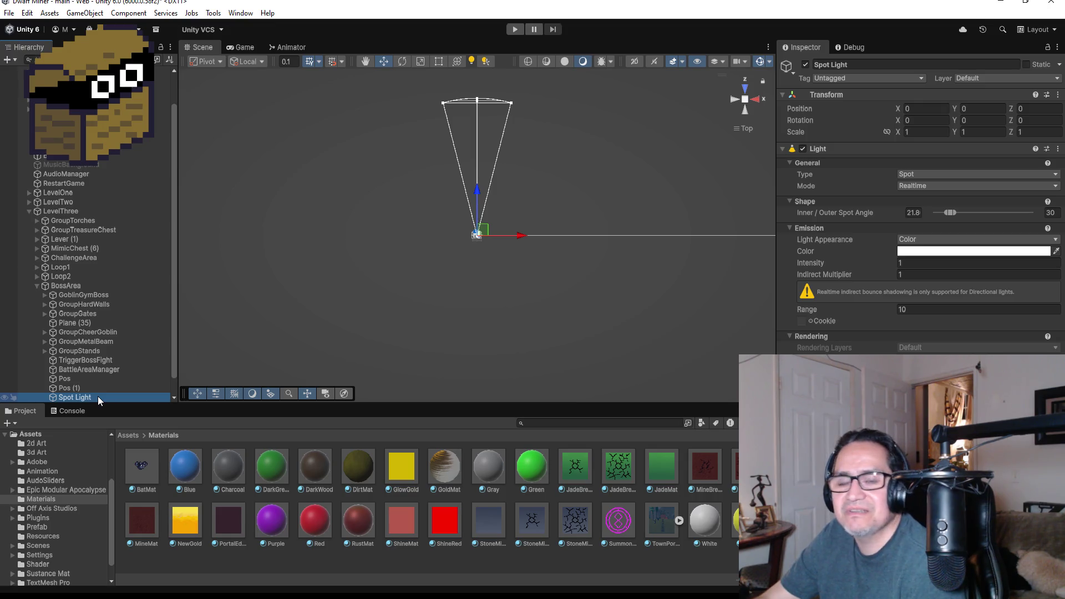
# Step: Frame GoblinGymBoss in the Scene view, then reselect the spot light
pyautogui.click(88, 298)
pyautogui.doubleClick(92, 297)
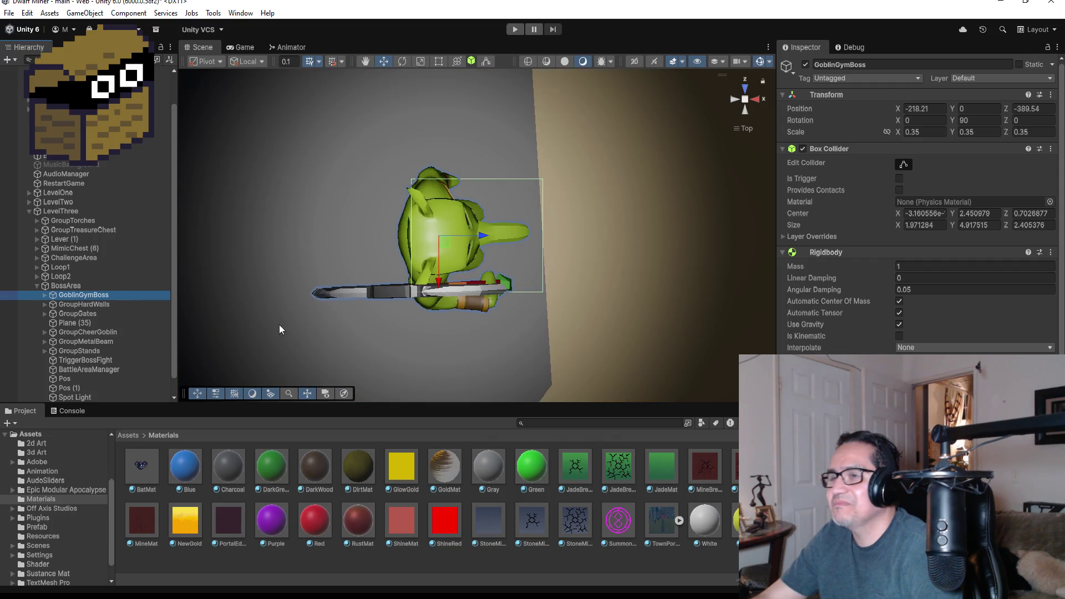
pyautogui.scroll(-8, 468, 314)
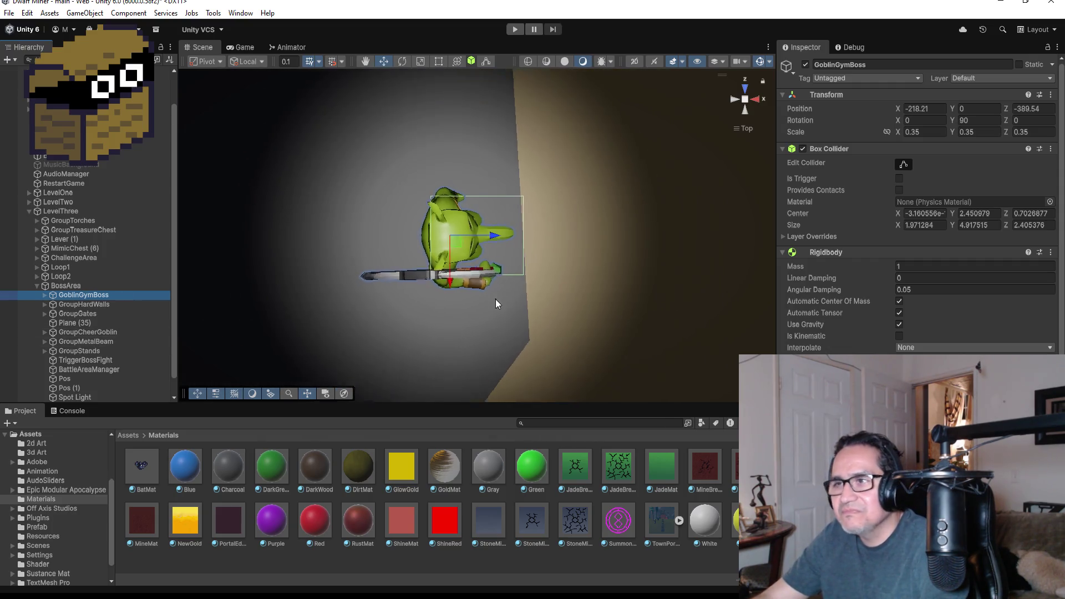
pyautogui.scroll(-3, 482, 296)
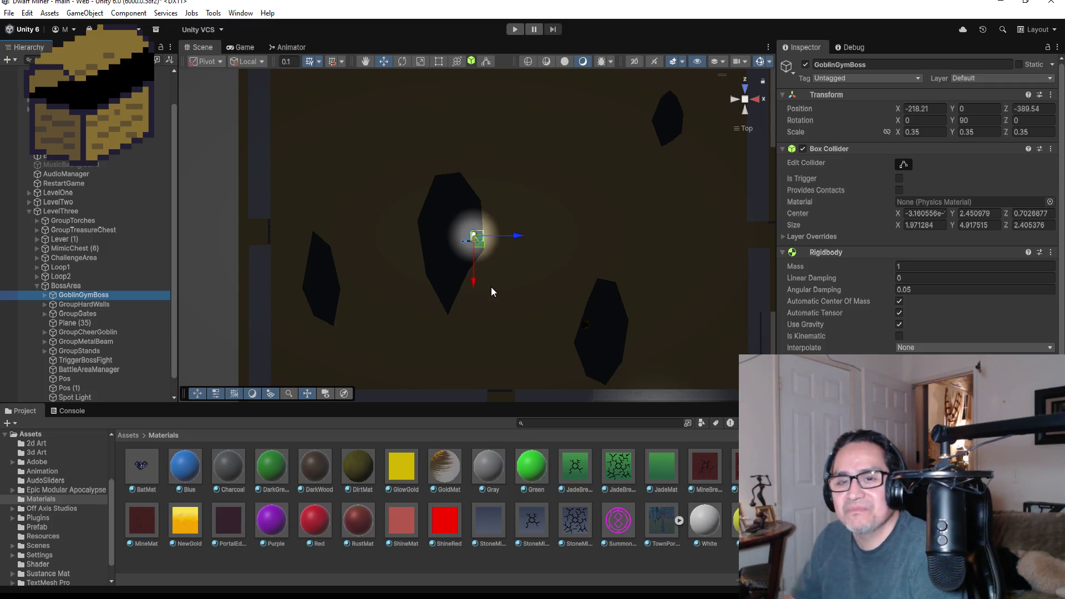
pyautogui.scroll(-1, 110, 350)
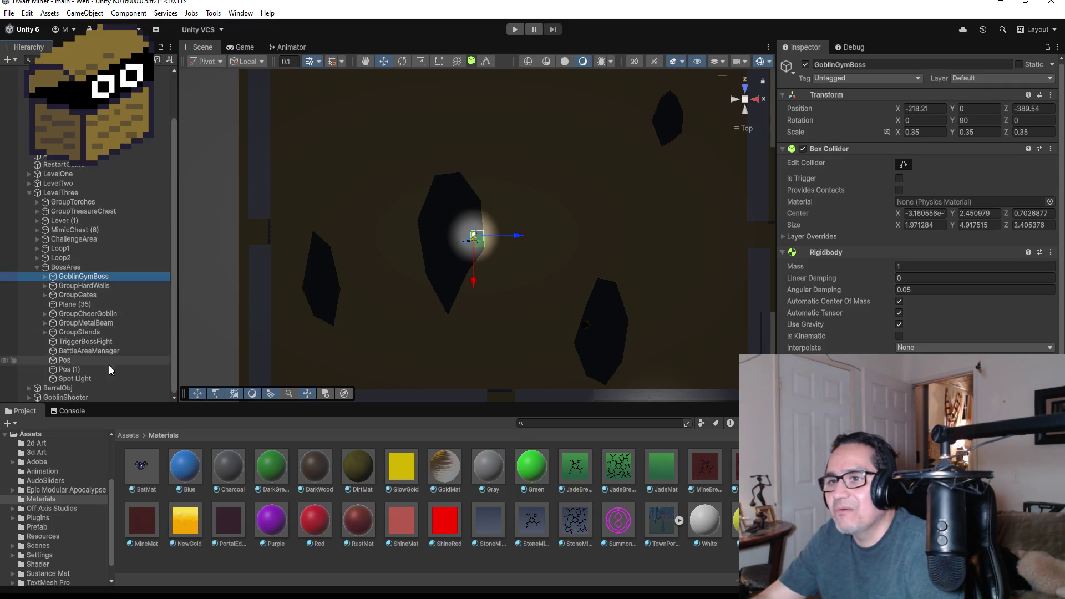
pyautogui.click(94, 379)
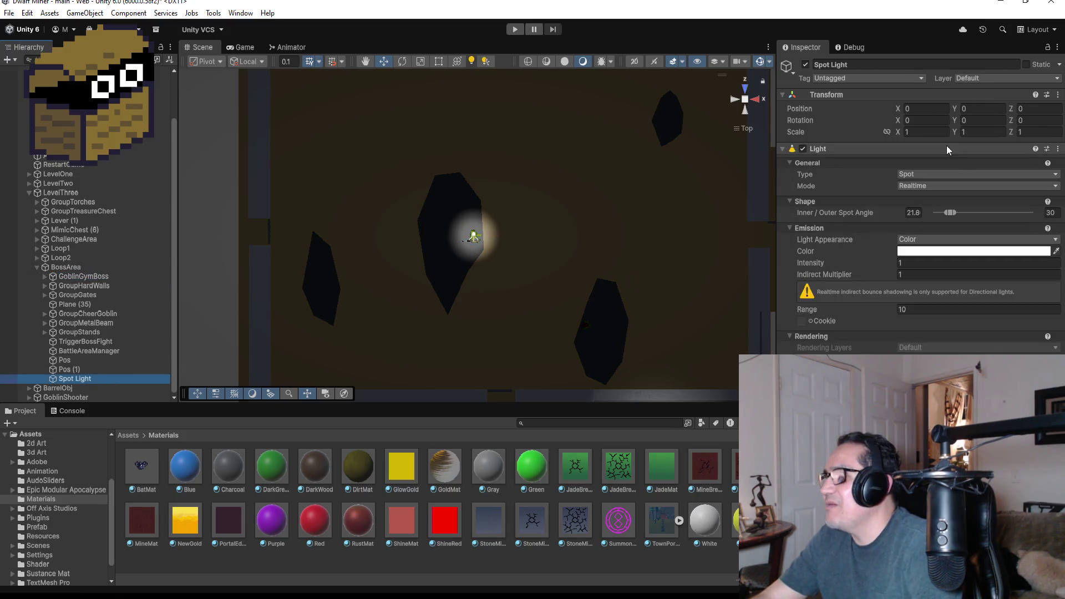
# Step: Copy GoblinGymBoss's position (-218.21, 0, -389.54) onto the spot light and set Rotation X to 90
pyautogui.click(87, 277)
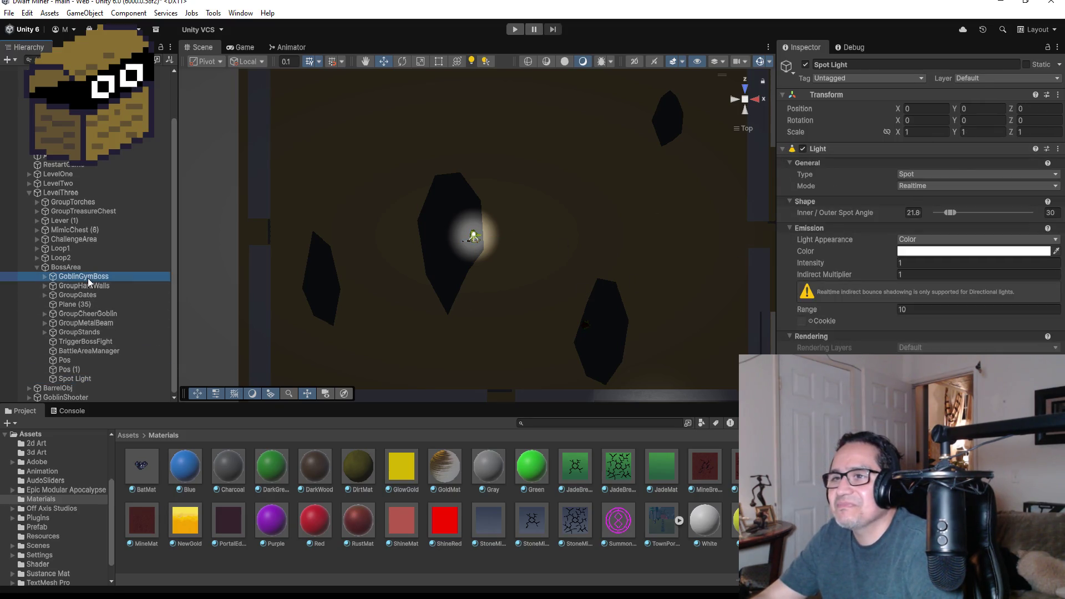
pyautogui.click(1051, 96)
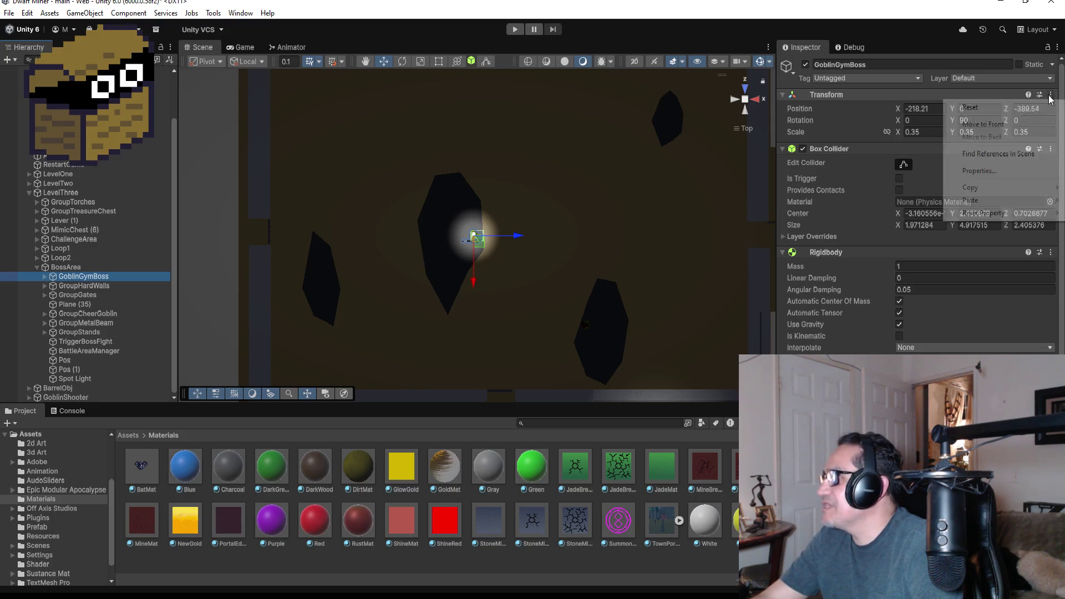
pyautogui.moveTo(1002, 191)
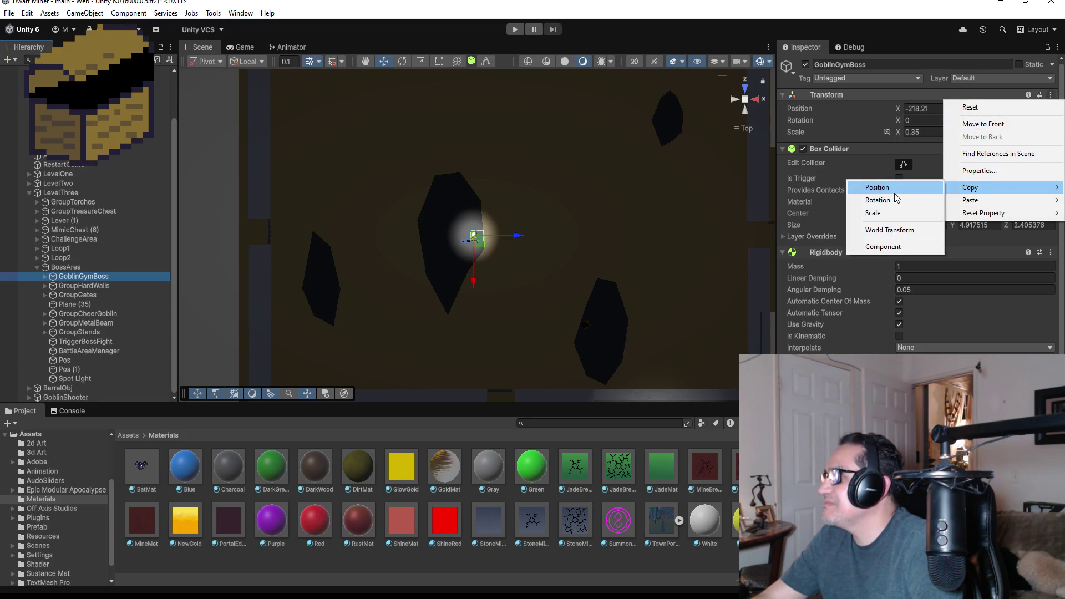
pyautogui.click(894, 191)
pyautogui.click(76, 381)
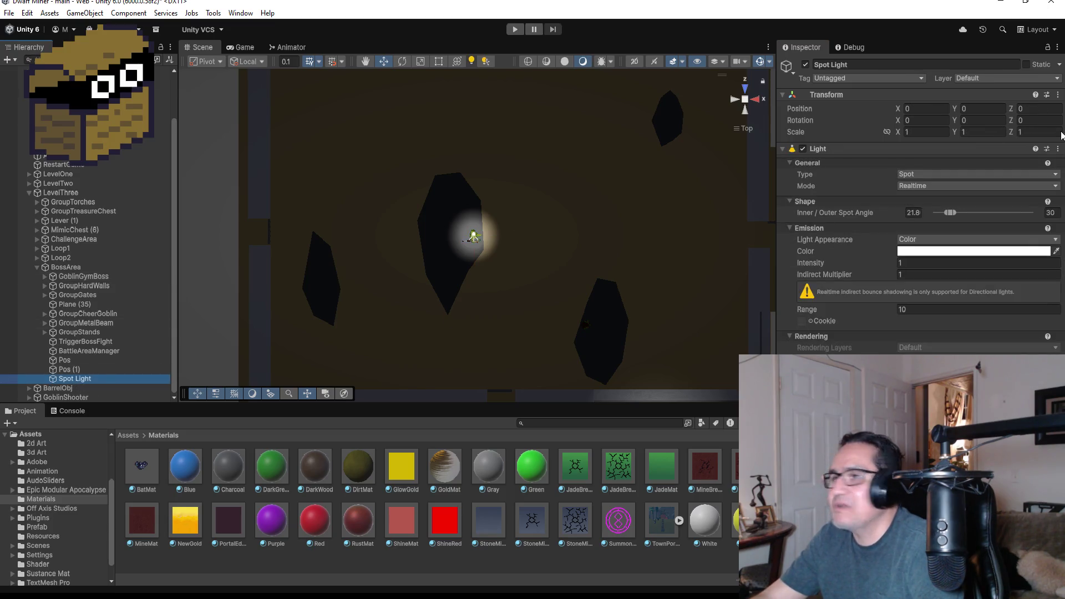
pyautogui.click(1058, 95)
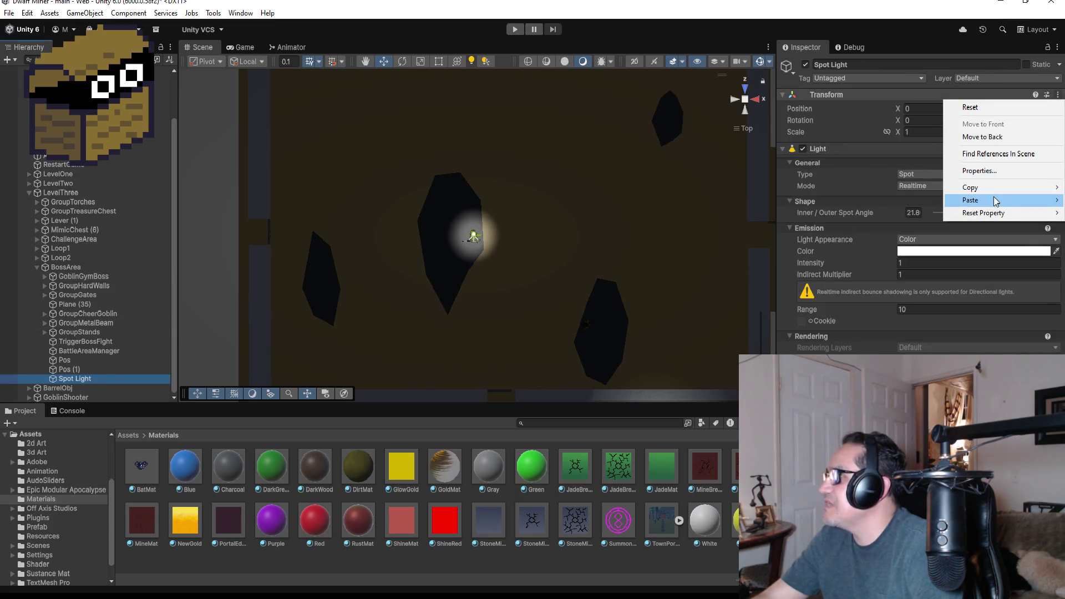
pyautogui.moveTo(994, 199)
pyautogui.click(901, 204)
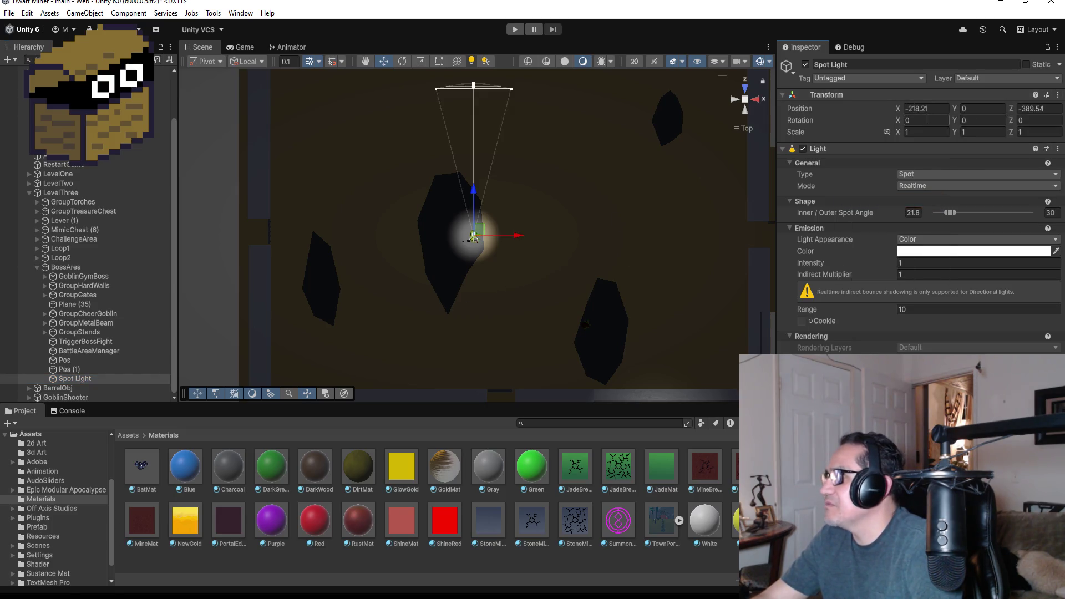
pyautogui.write('90')
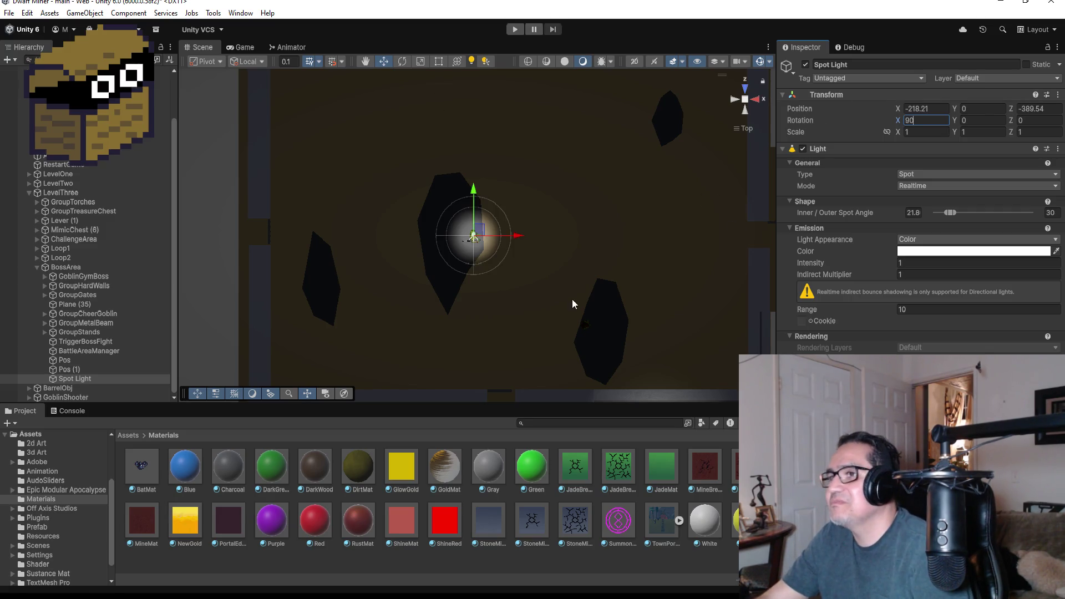
# Step: Raise the spot light above the arena floor to Y 9.76
pyautogui.moveTo(572, 299)
pyautogui.keyDown('alt'); pyautogui.mouseDown()
pyautogui.moveTo(561, 83)
pyautogui.moveTo(555, 94)
pyautogui.mouseUp(); pyautogui.keyUp('alt')
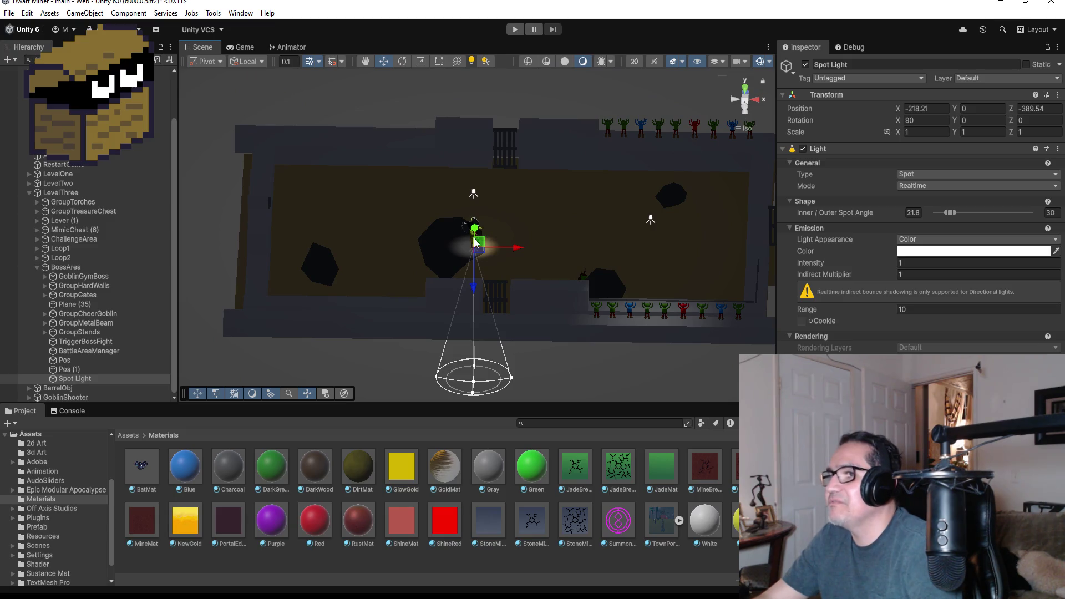
pyautogui.keyDown('alt'); pyautogui.moveTo(552, 253); pyautogui.dragTo(559, 192); pyautogui.keyUp('alt')
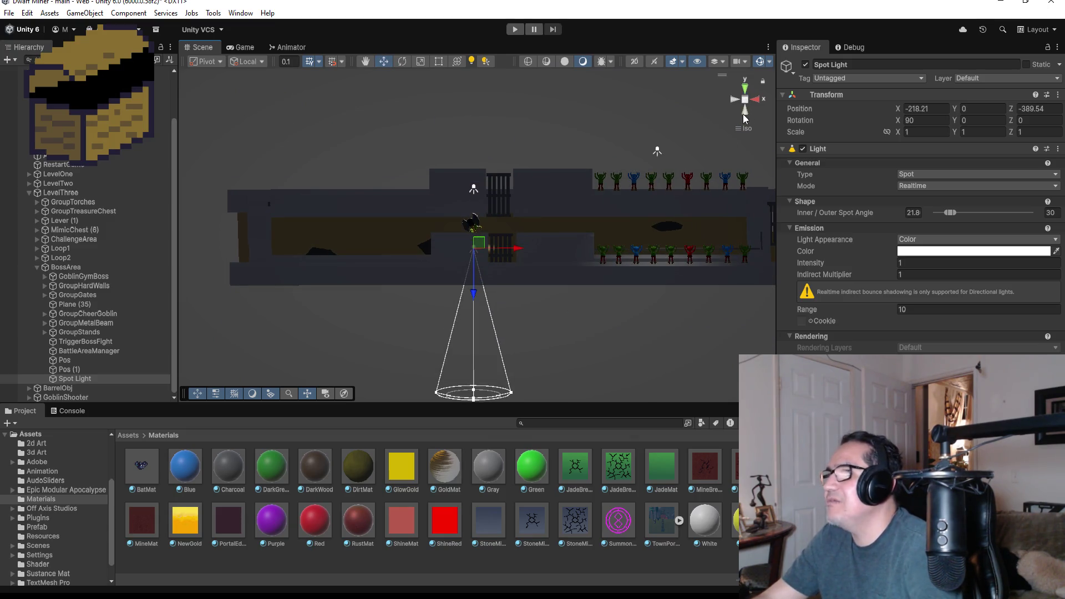
pyautogui.click(747, 95)
pyautogui.click(746, 93)
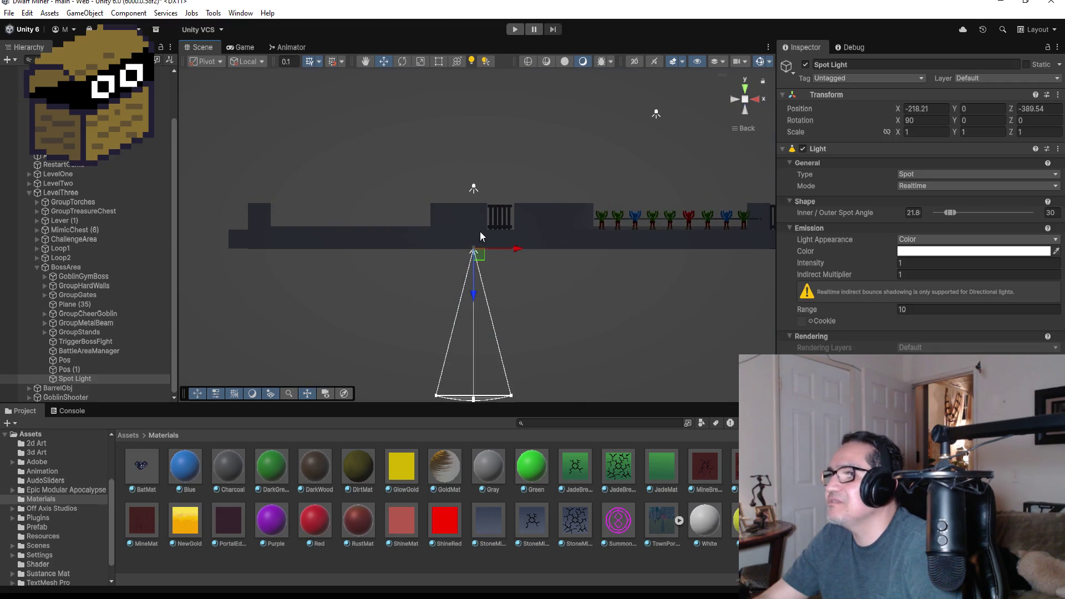
pyautogui.moveTo(472, 290); pyautogui.dragTo(488, 142)
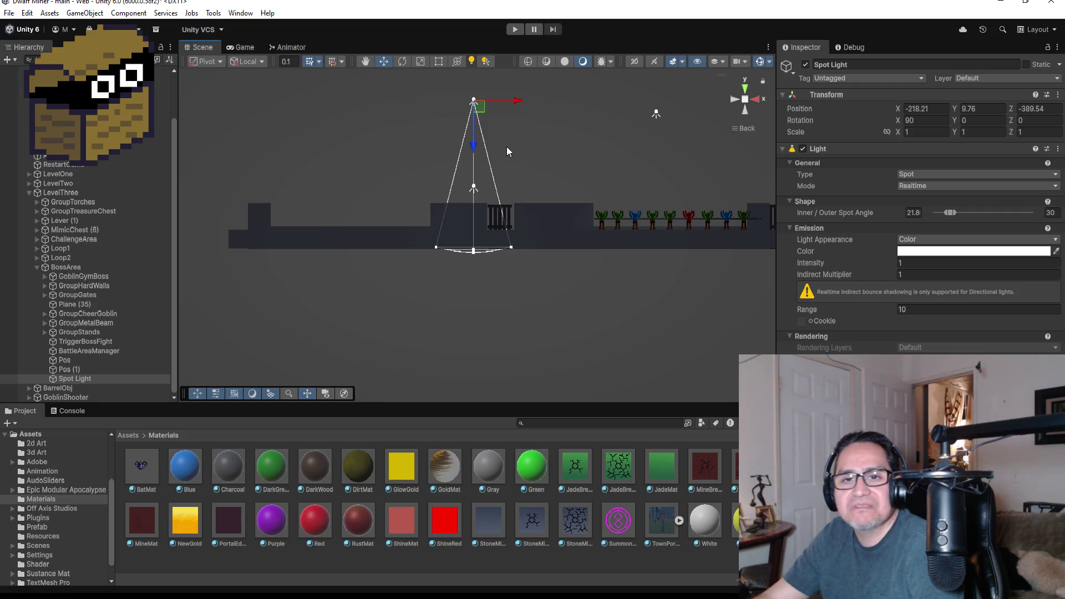
# Step: Widen the spot cone to about 112 inner and 142 outer degrees
pyautogui.moveTo(564, 138); pyautogui.dragTo(592, 253)
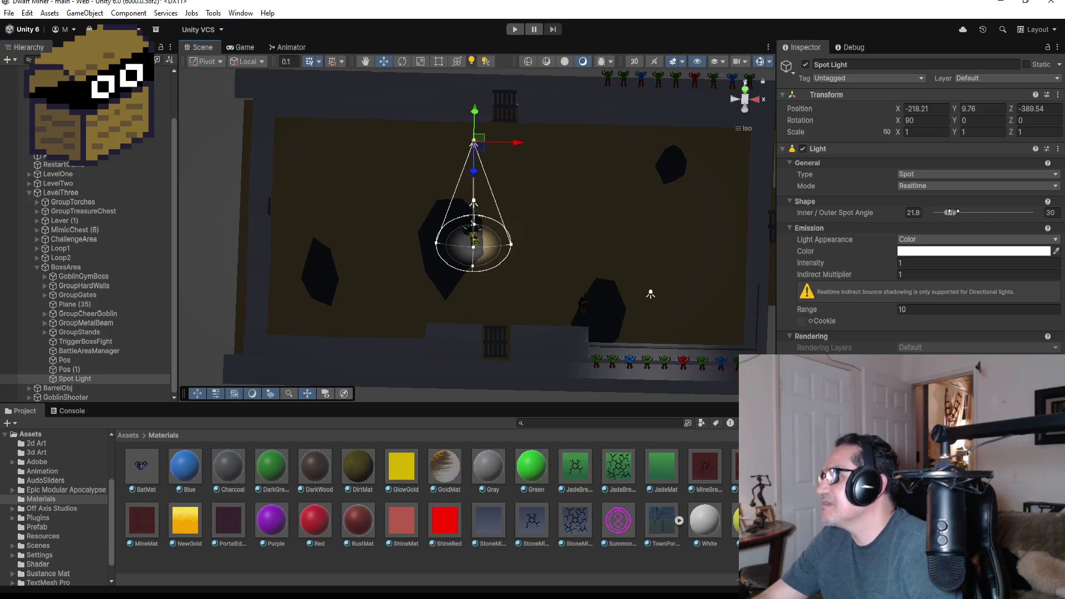
pyautogui.moveTo(951, 214); pyautogui.dragTo(1013, 214)
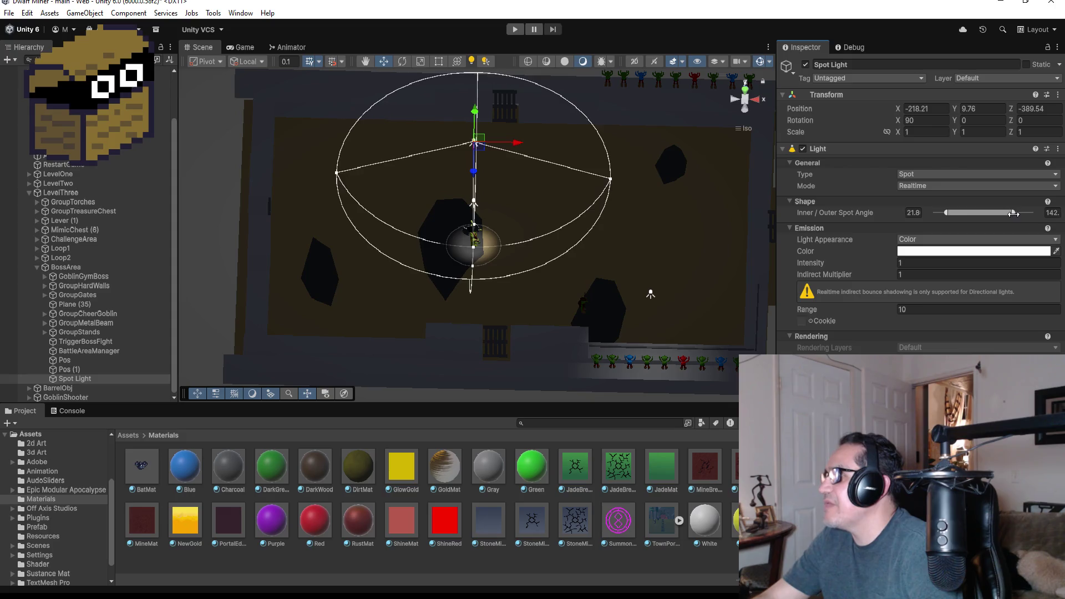
pyautogui.moveTo(947, 214); pyautogui.dragTo(993, 215)
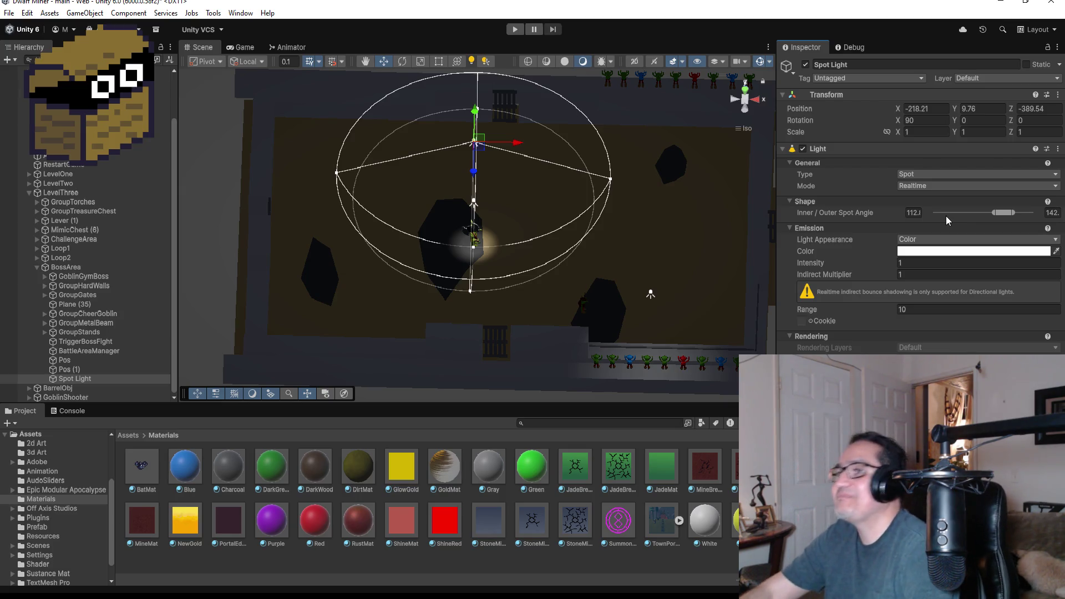
# Step: Set the spot light intensity to 20 and lower it toward the floor
pyautogui.click(947, 274)
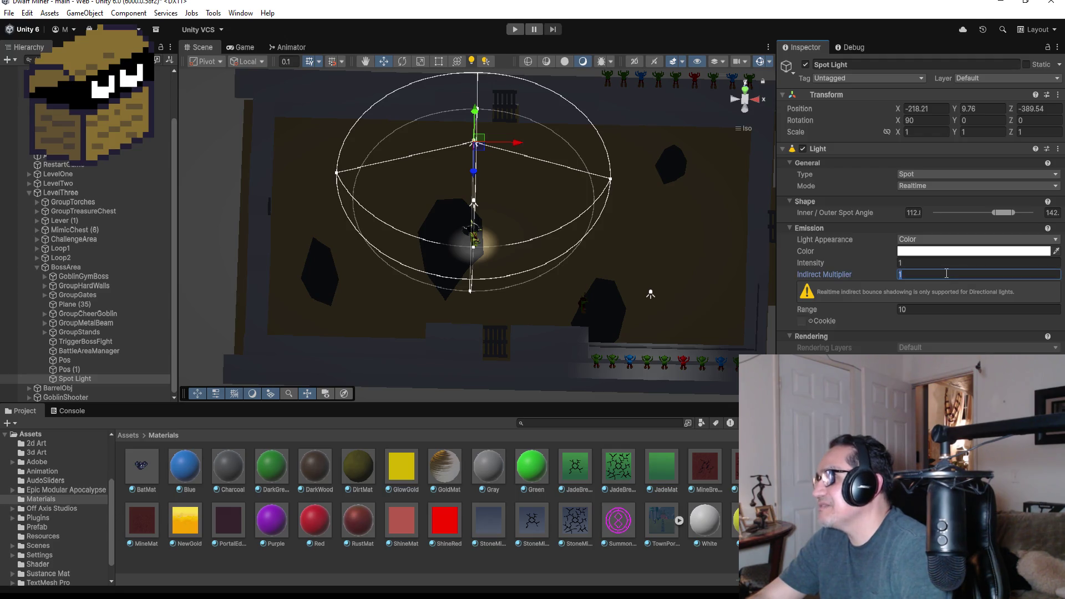
pyautogui.click(941, 264)
pyautogui.write('20')
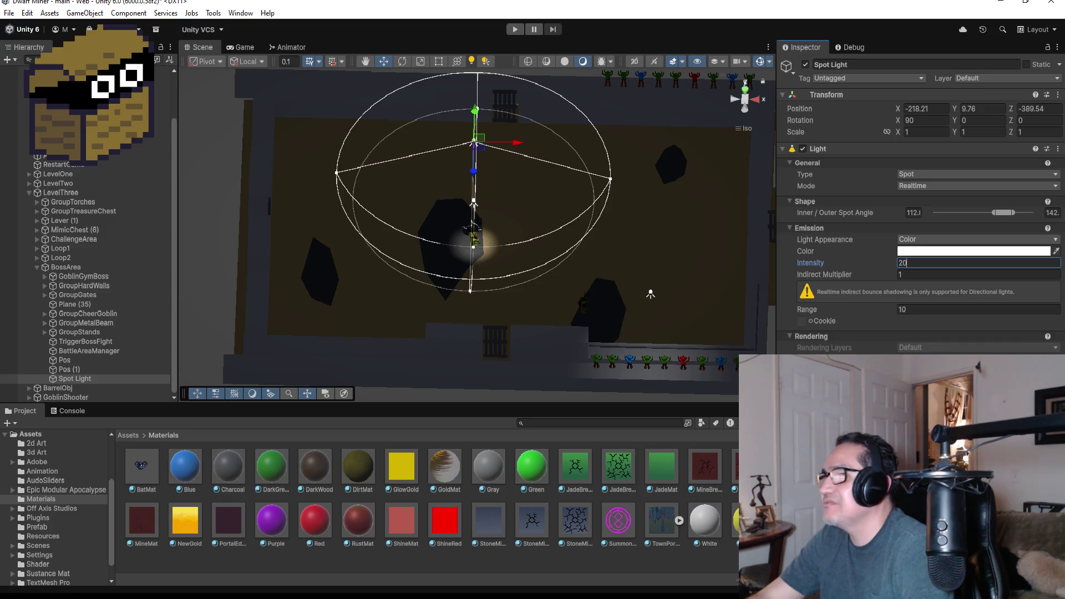
pyautogui.press('Return')
pyautogui.moveTo(519, 240)
pyautogui.mouseDown()
pyautogui.moveTo(563, 221)
pyautogui.moveTo(602, 143)
pyautogui.moveTo(587, 179)
pyautogui.moveTo(592, 257)
pyautogui.mouseUp()
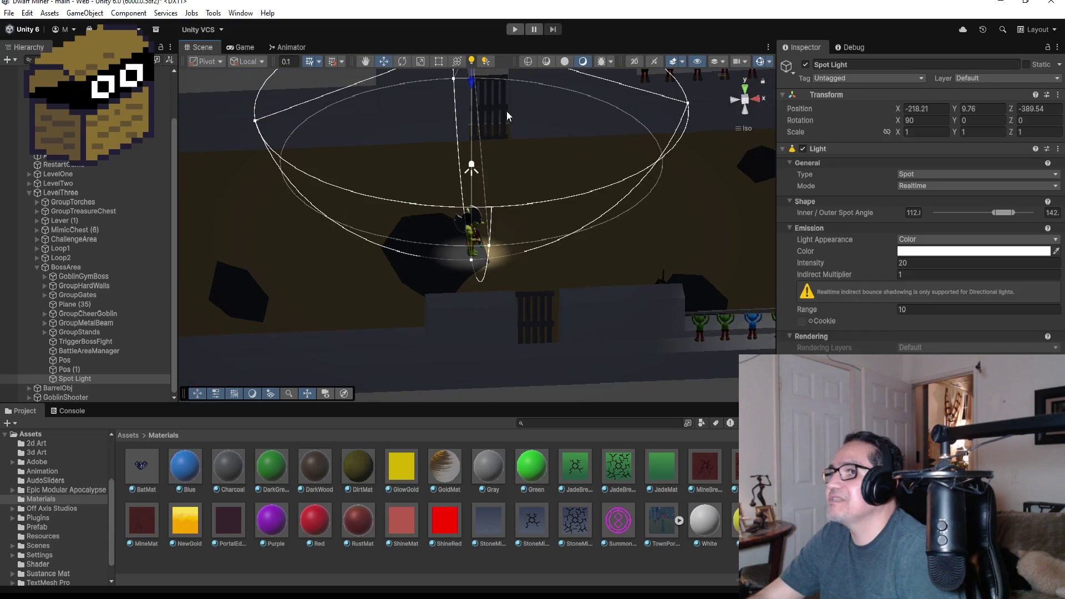
pyautogui.moveTo(472, 105); pyautogui.dragTo(478, 173)
pyautogui.scroll(-3, 575, 198)
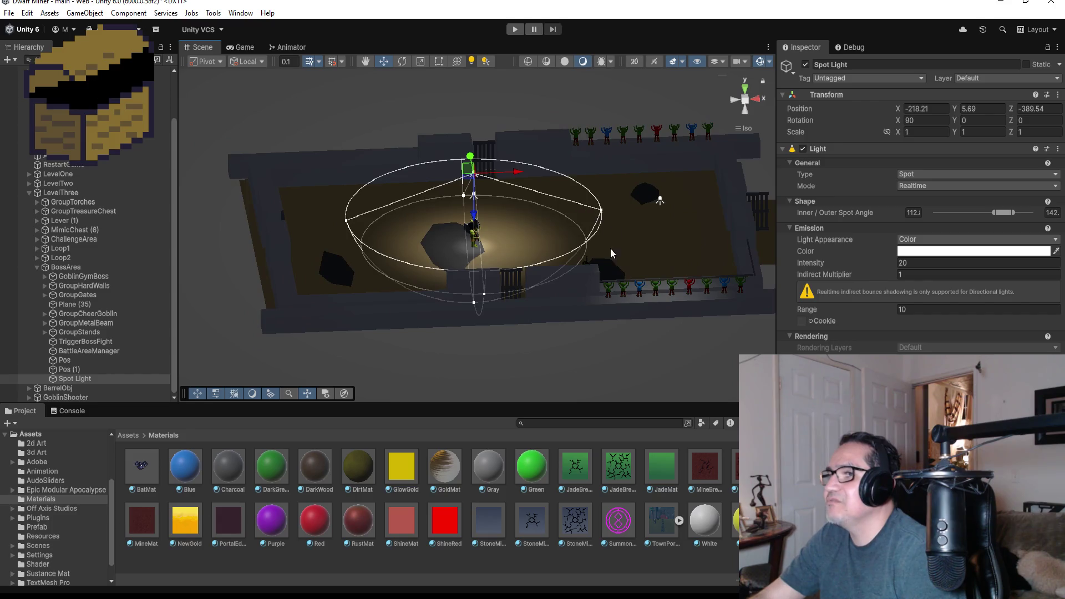
# Step: Raise the intensity to 50, then 100, and lift the light to Y 7.66
pyautogui.click(950, 260)
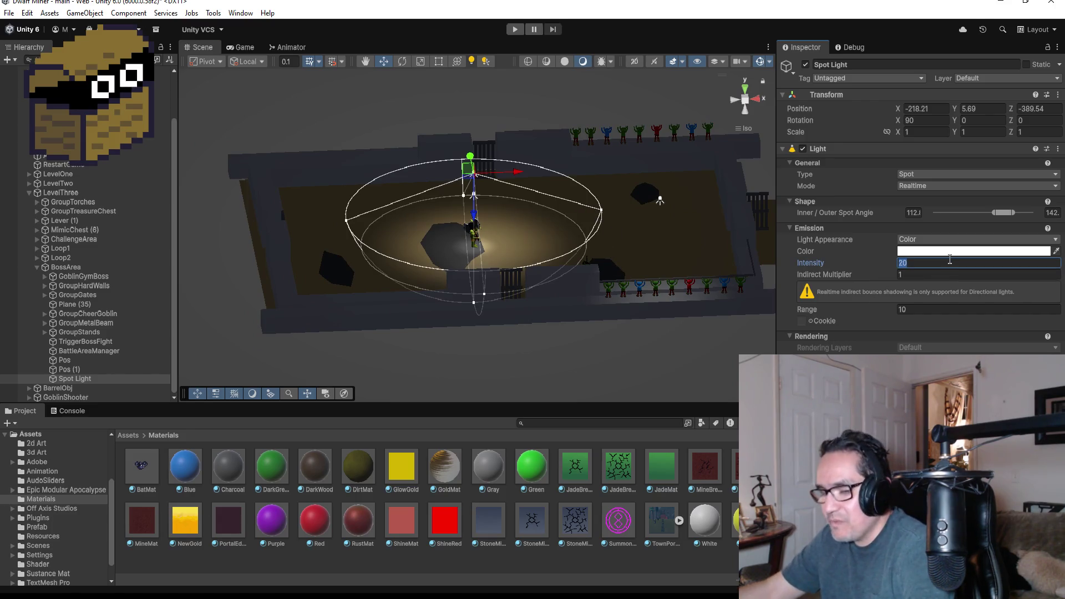
pyautogui.write('50')
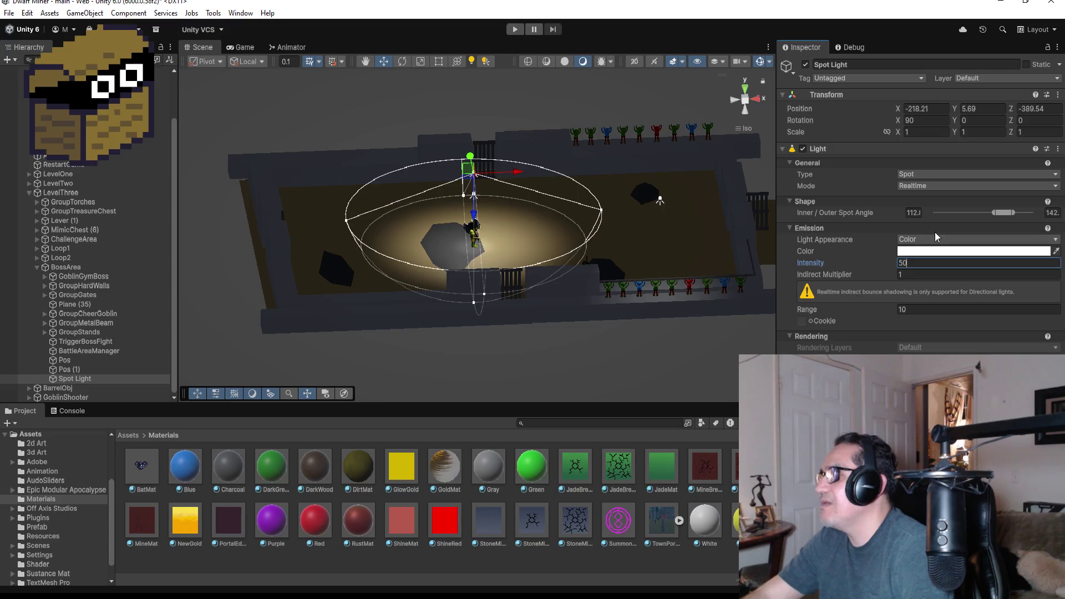
pyautogui.moveTo(554, 199); pyautogui.dragTo(475, 190)
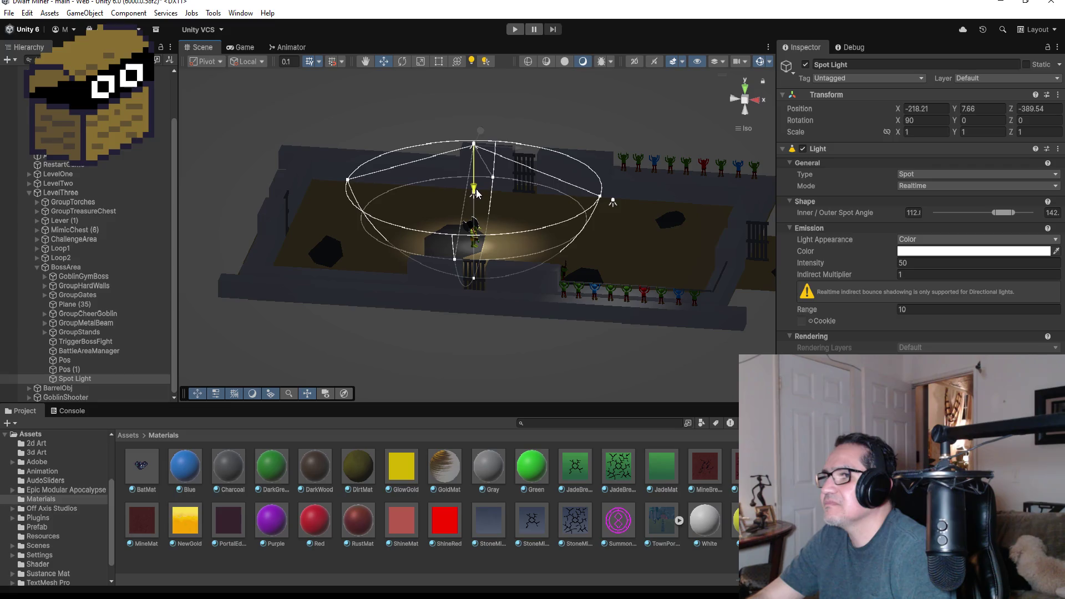
pyautogui.click(934, 265)
pyautogui.write('100')
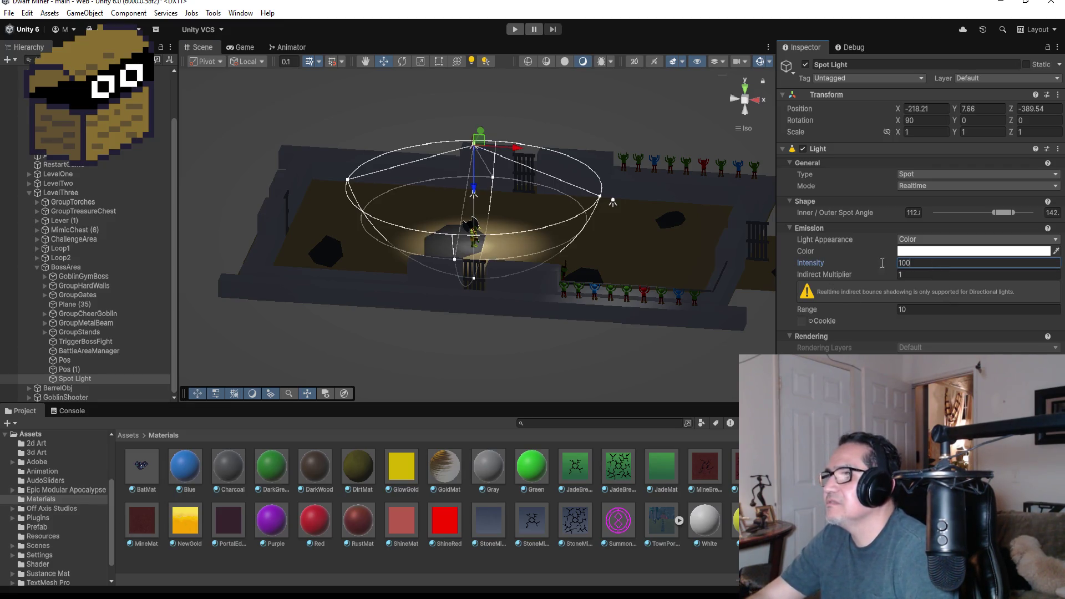
# Step: Widen the inner cone angle to about 135, keeping the outer angle at 142
pyautogui.moveTo(631, 284)
pyautogui.mouseDown()
pyautogui.moveTo(638, 239)
pyautogui.moveTo(685, 447)
pyautogui.moveTo(919, 229)
pyautogui.mouseUp()
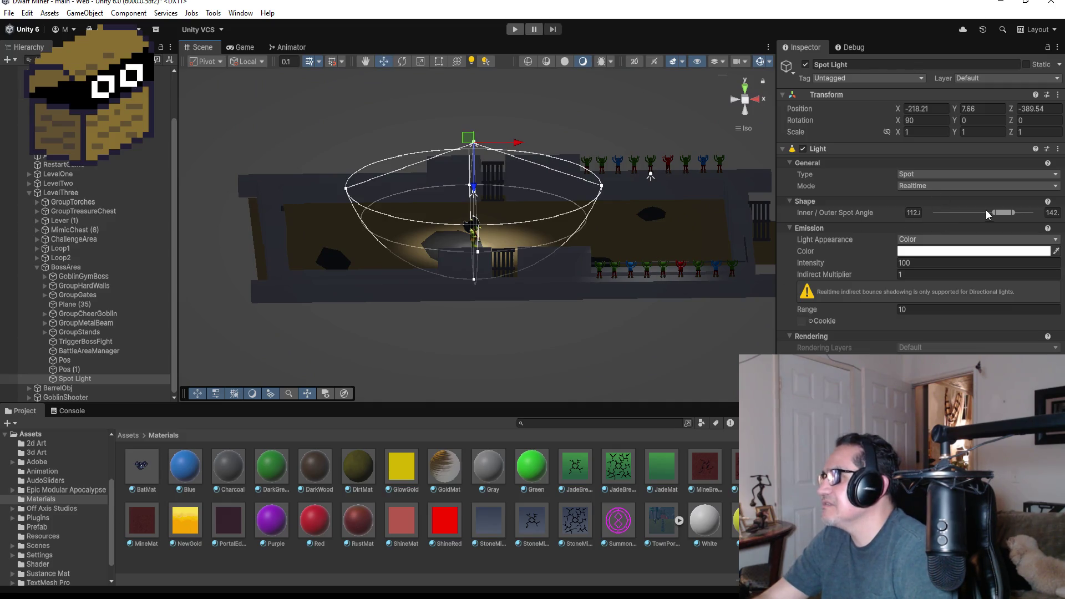
pyautogui.moveTo(1011, 212); pyautogui.dragTo(1045, 217)
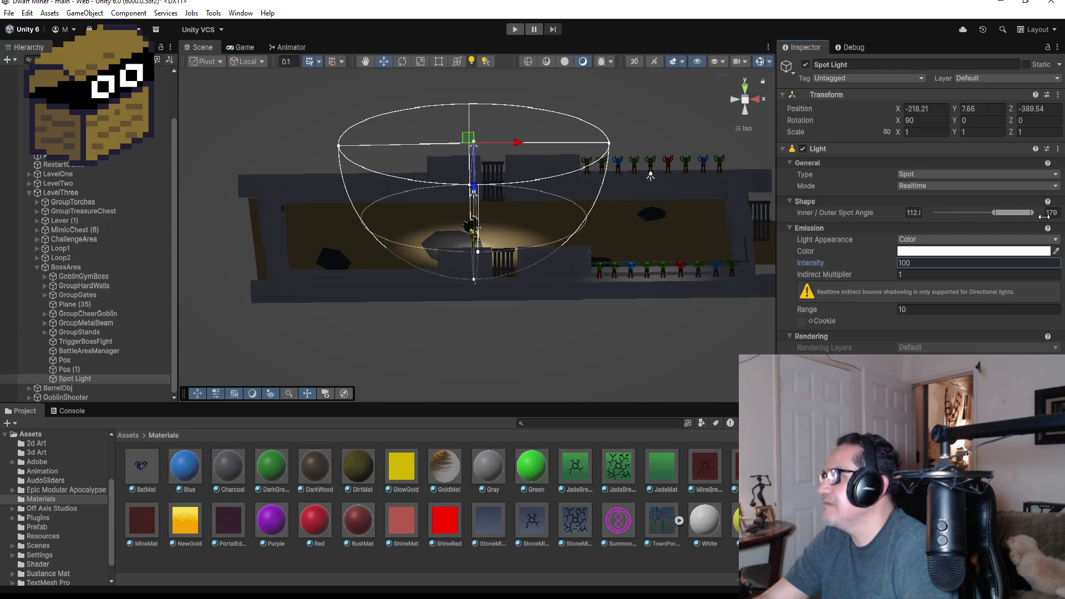
pyautogui.hotkey('ctrl', 'z')
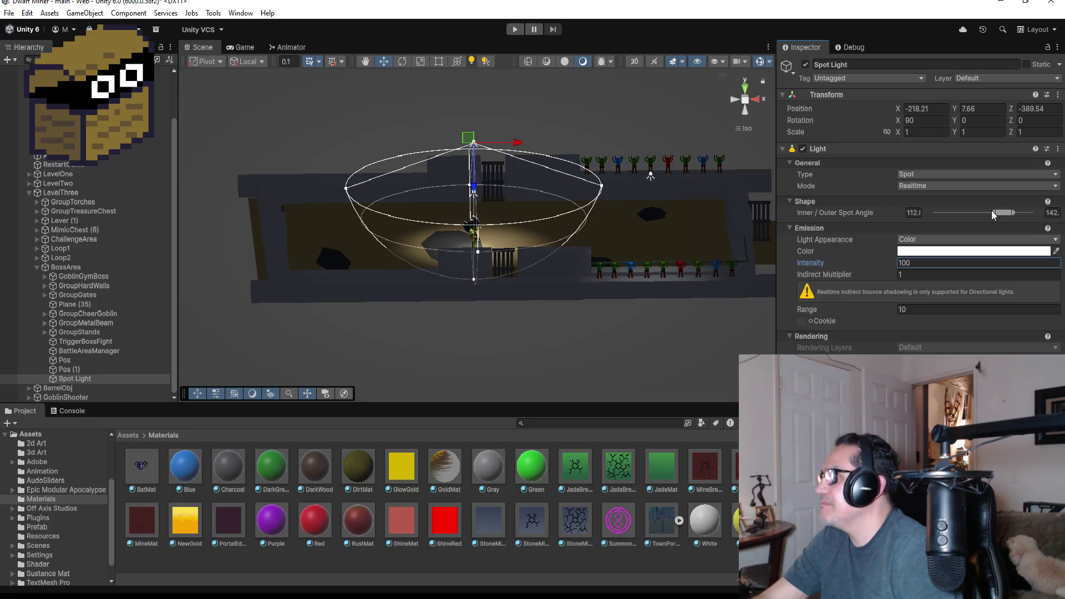
pyautogui.moveTo(994, 211); pyautogui.dragTo(1008, 212)
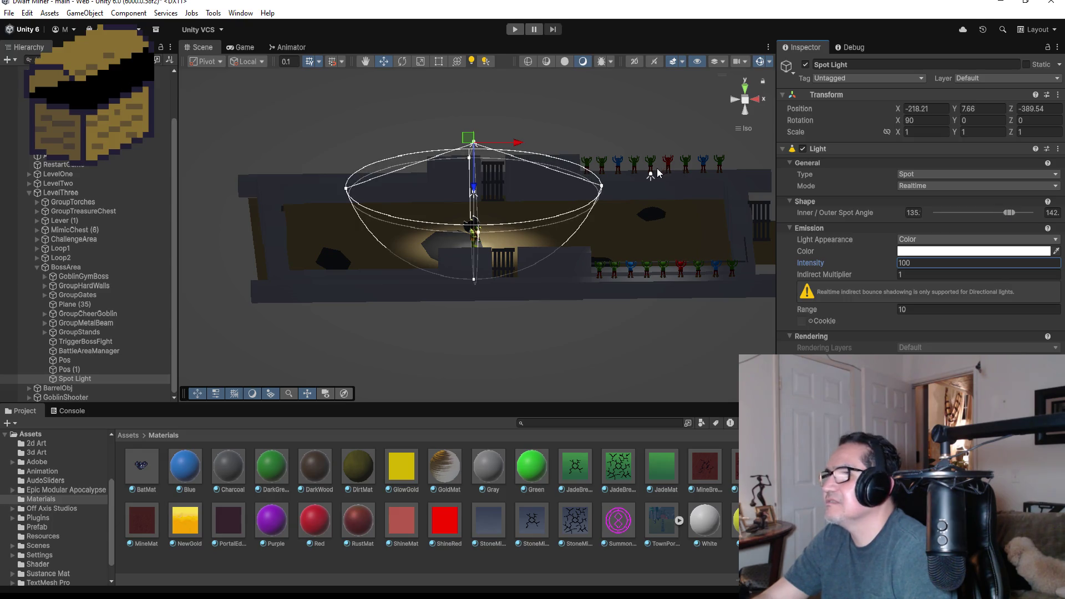
pyautogui.moveTo(656, 181); pyautogui.dragTo(642, 326)
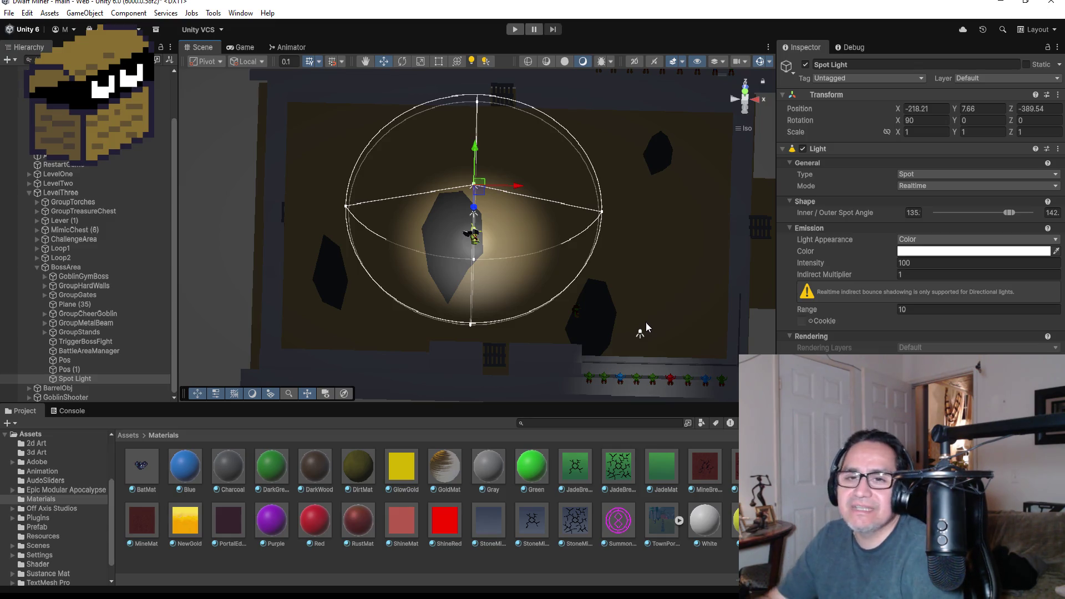
# Step: Rename the Spot Light to AreaSpotlight and collapse BossArea in the Hierarchy
pyautogui.scroll(-2, 496, 216)
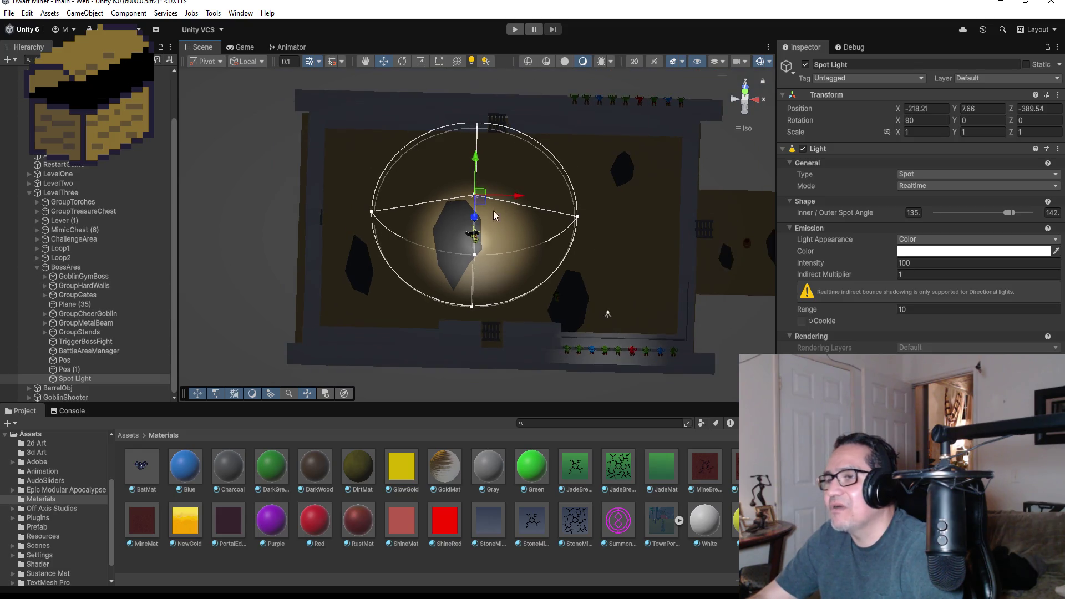
pyautogui.click(864, 64)
pyautogui.write('Ar')
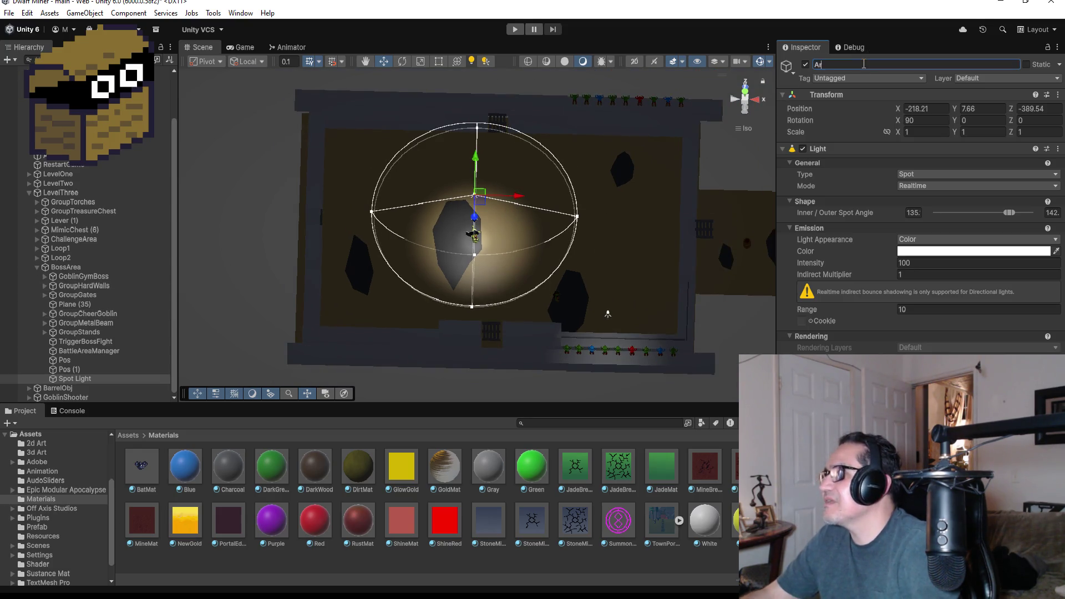
pyautogui.write('eaSpotlight')
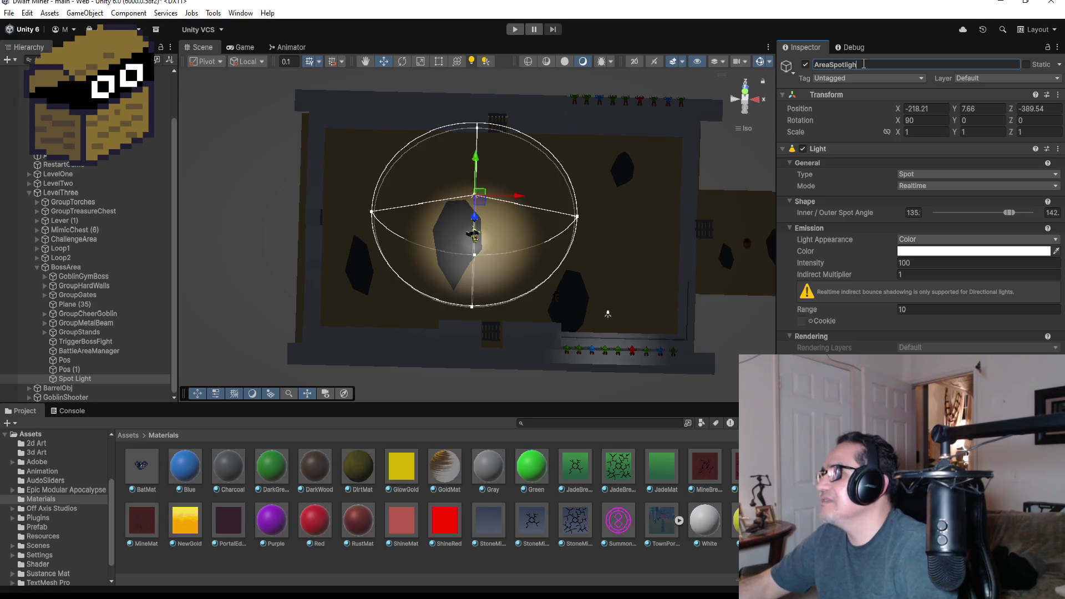
pyautogui.press('Return')
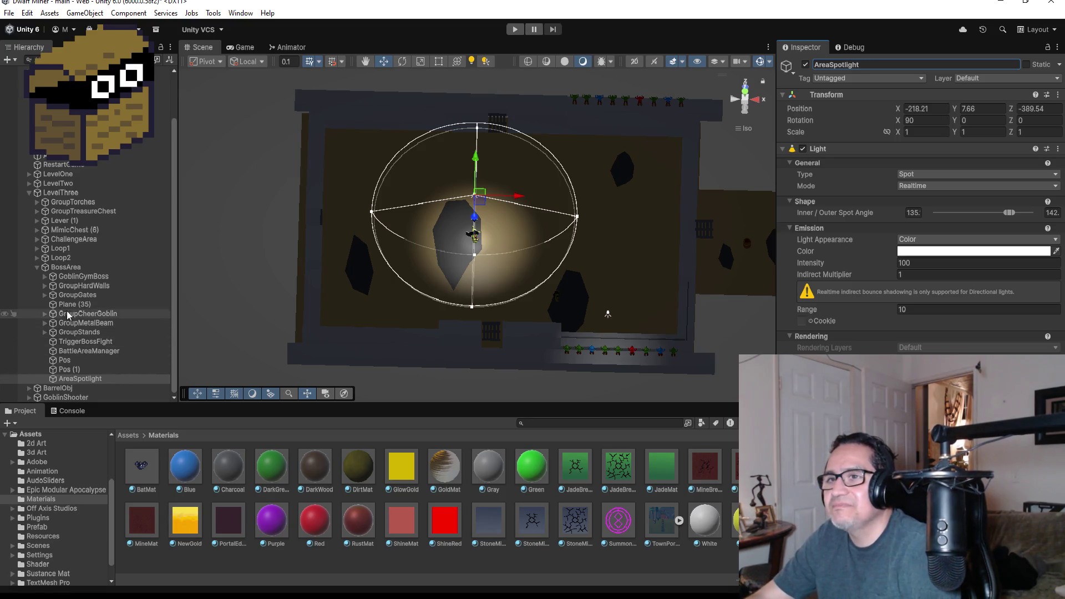
pyautogui.click(36, 268)
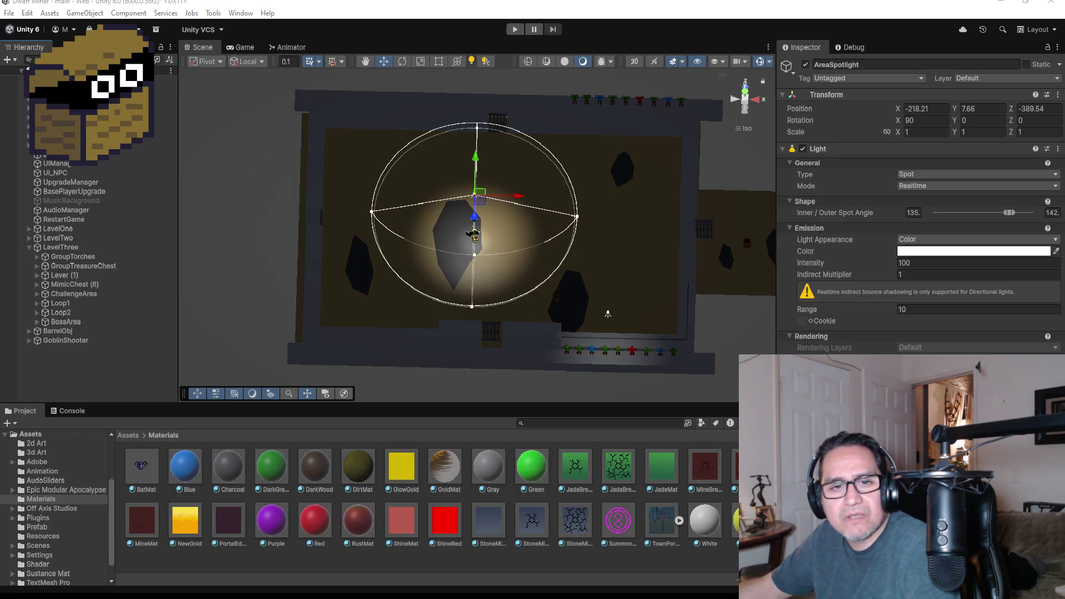
# Step: Switch to Chrome showing Google results for 'what was the first mmo game'
pyautogui.hotkey('alt', 'Tab')
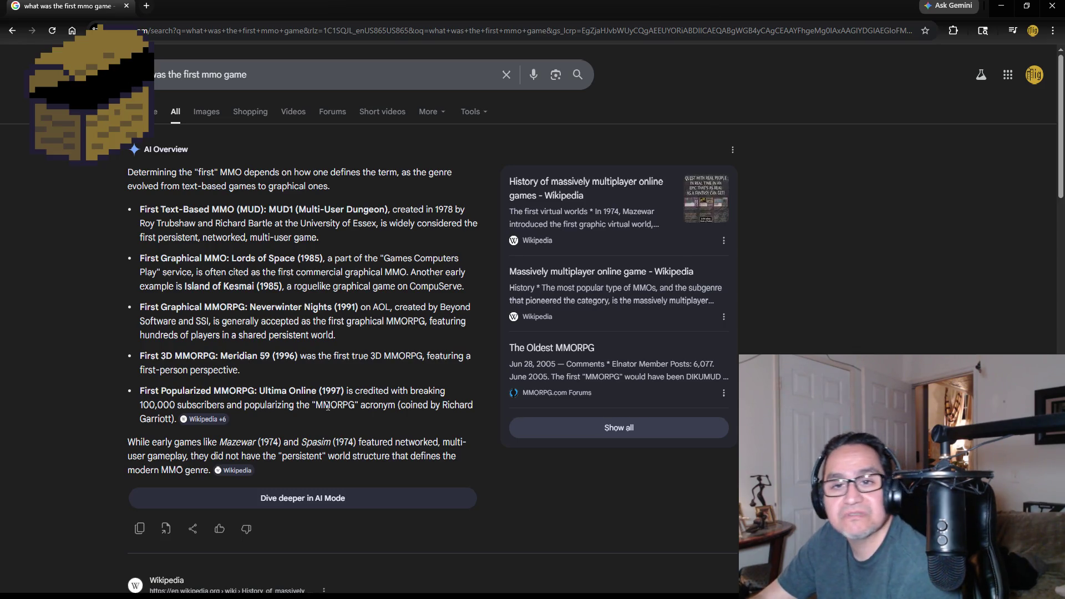
# Step: Highlight 'Online' from Ultima Online and 'Neverwinter' in the AI Overview
pyautogui.doubleClick(298, 391)
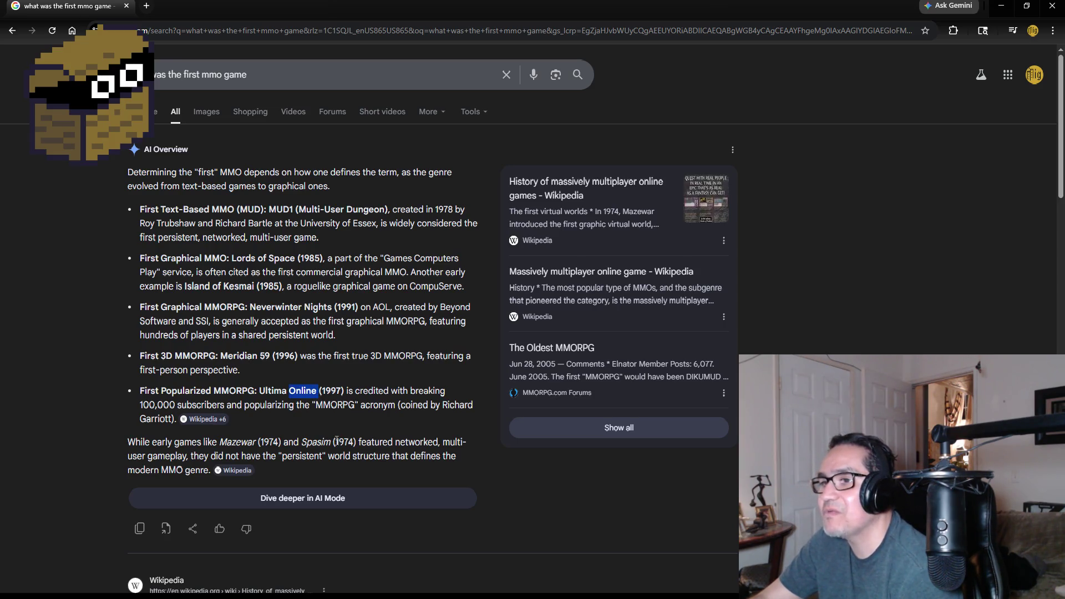
pyautogui.doubleClick(285, 305)
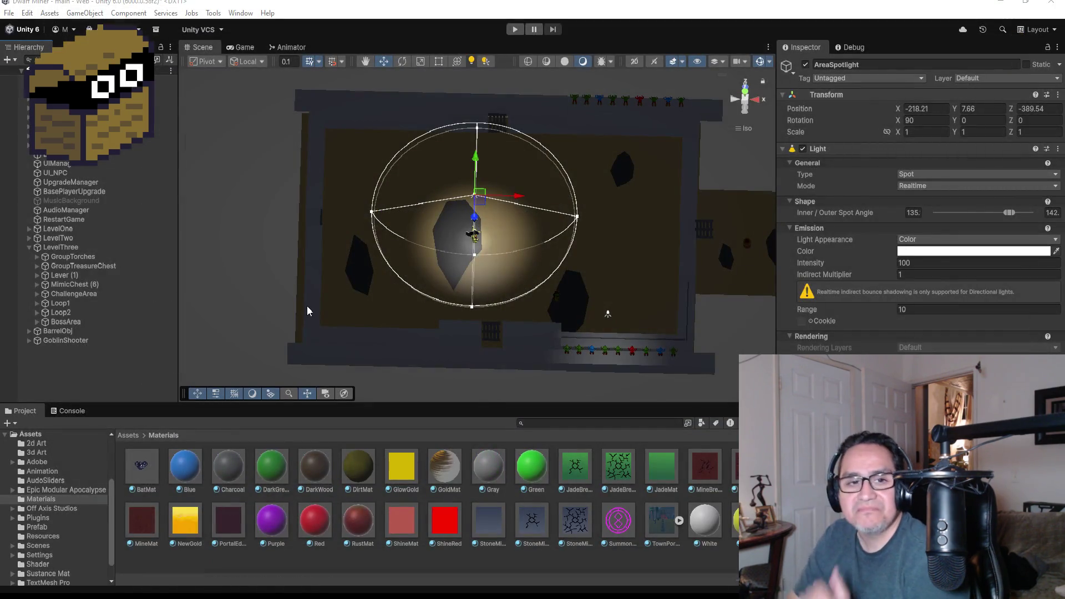
# Step: Deselect AreaSpotlight, collapse LevelThree, and view the lit boss arena in Top view
pyautogui.click(115, 366)
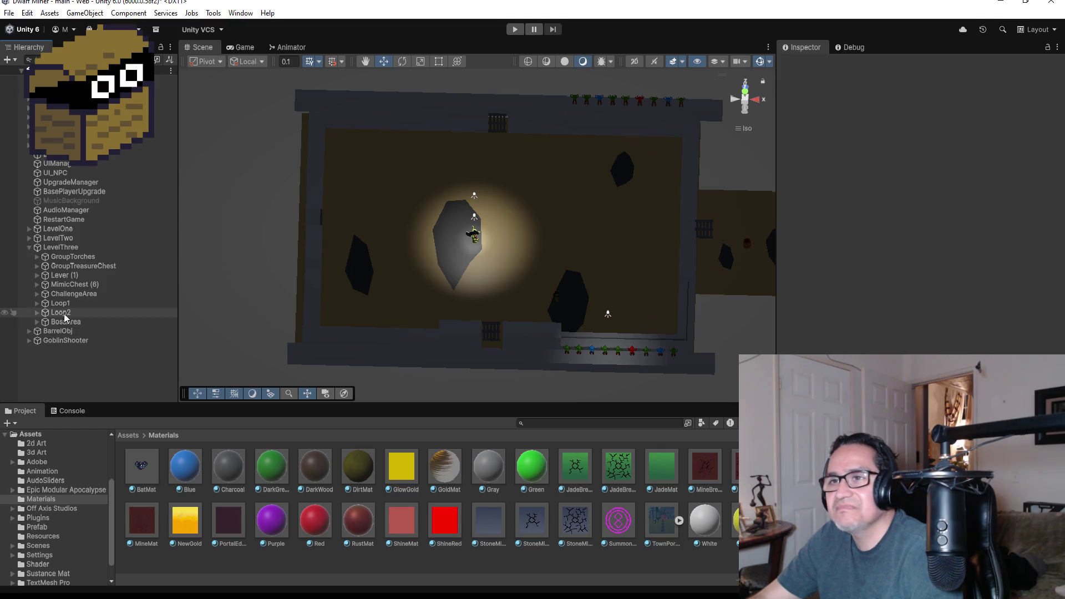
pyautogui.click(28, 248)
pyautogui.scroll(2, 625, 224)
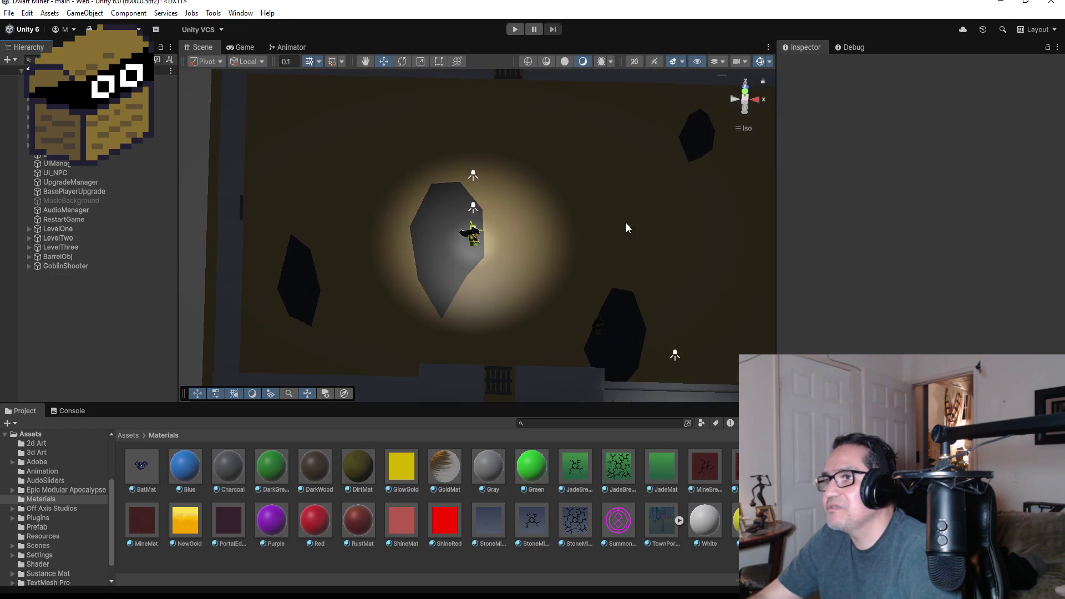
pyautogui.scroll(-3, 625, 224)
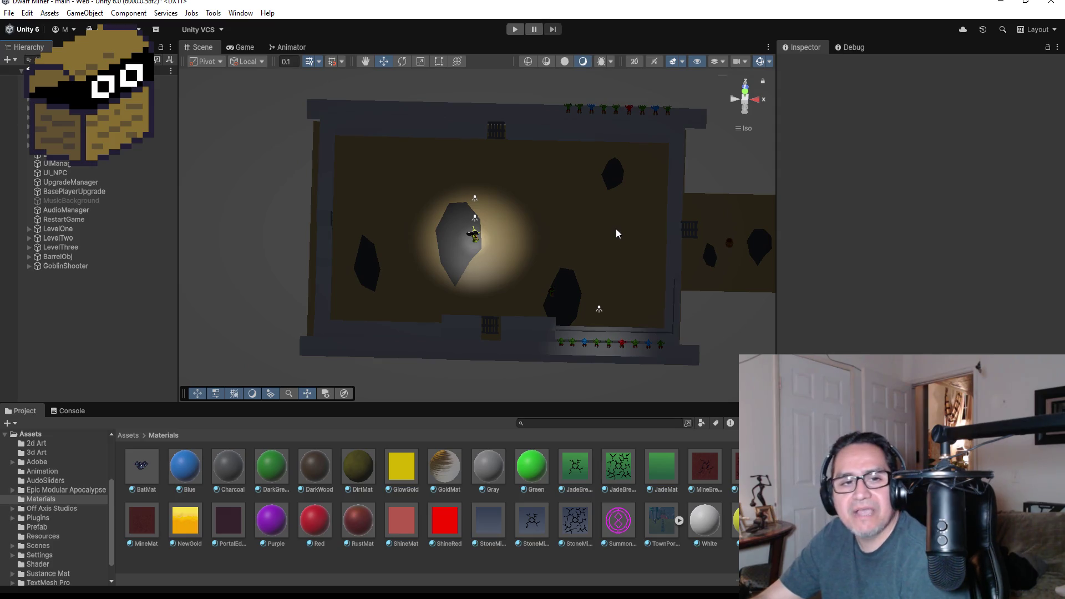
pyautogui.click(746, 92)
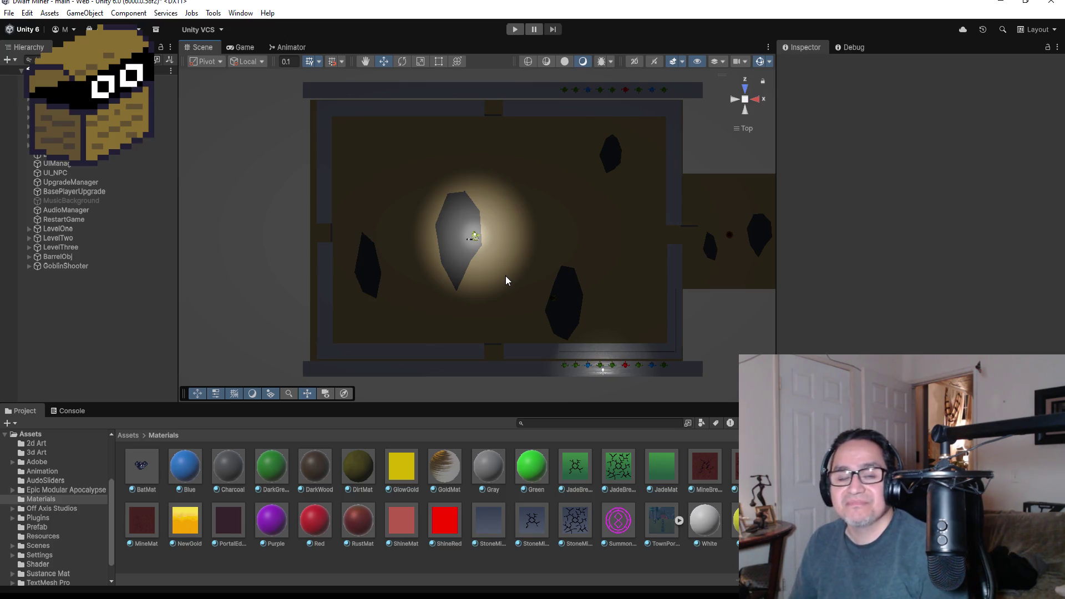
# Step: Select GoblinShooter and enter Play mode
pyautogui.click(80, 265)
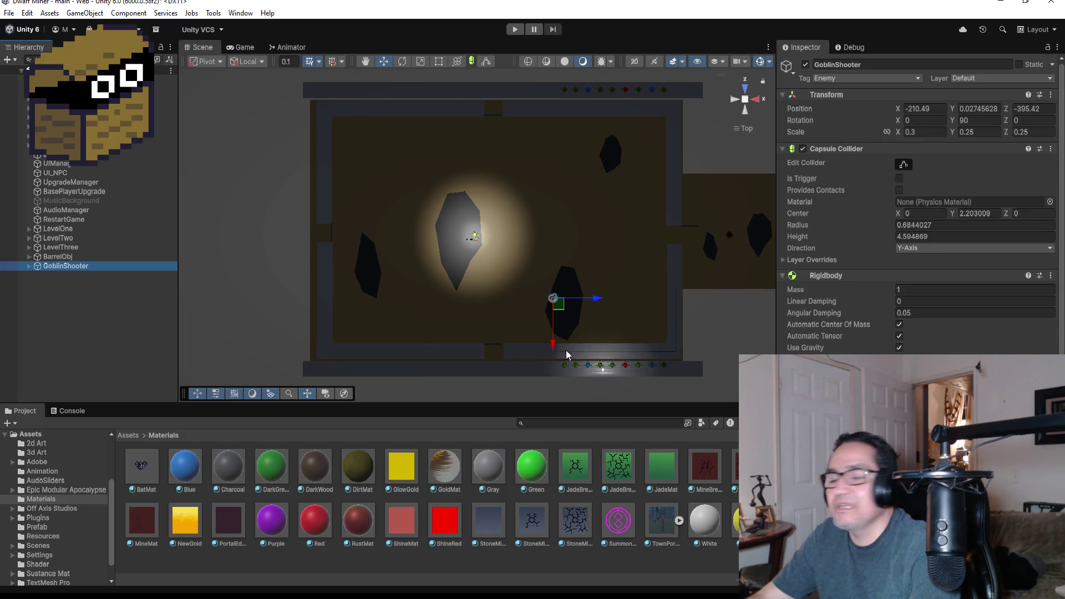
pyautogui.click(517, 30)
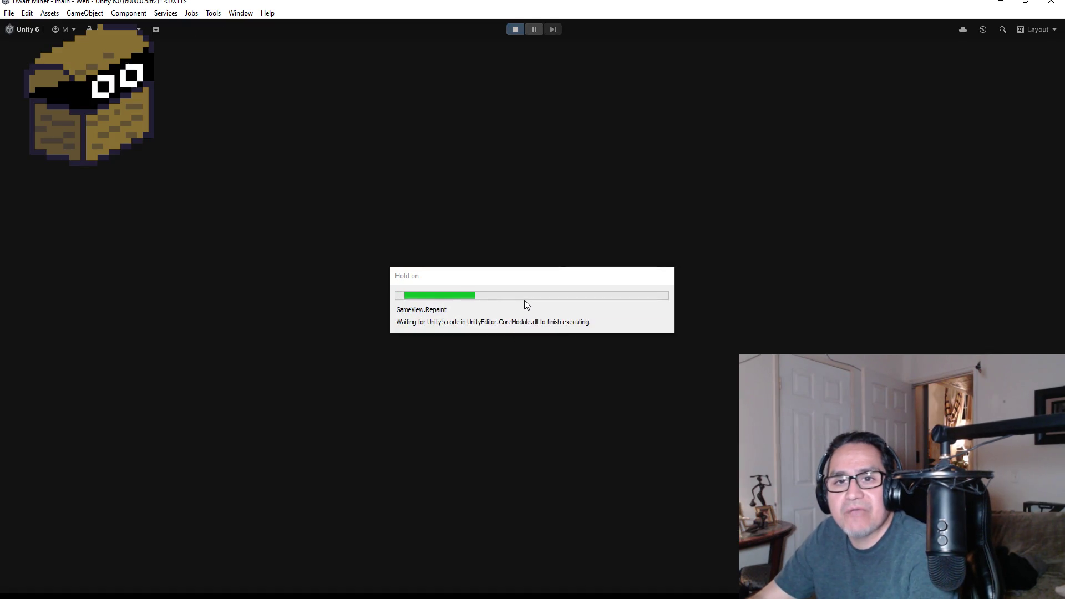
# Step: Dismiss the start panel, test-fire at a barrel, and walk into the goblin area
pyautogui.press('Escape')
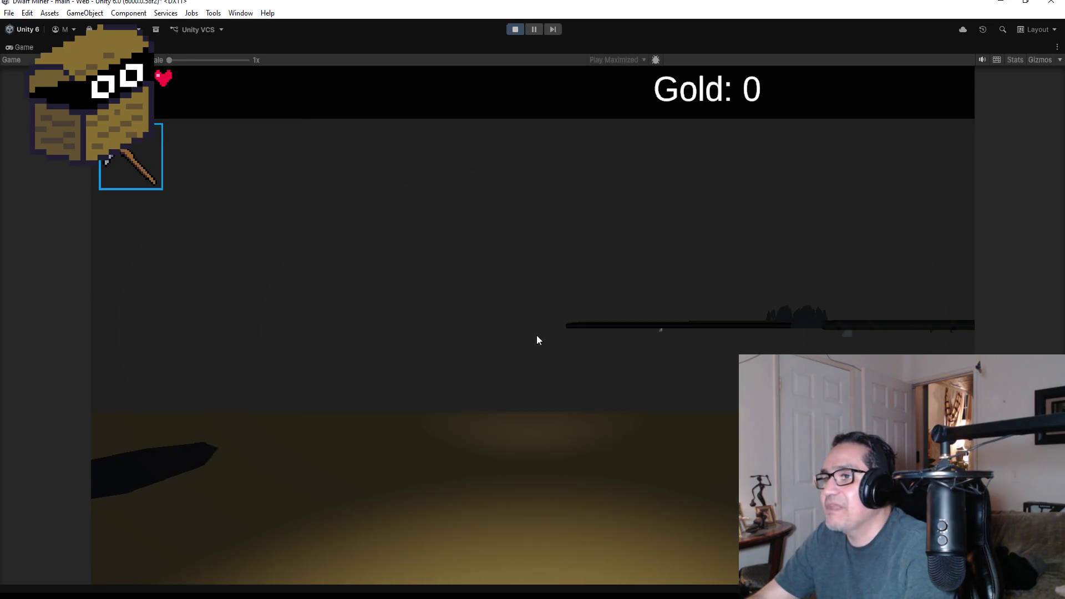
pyautogui.scroll(-1, 533, 322)
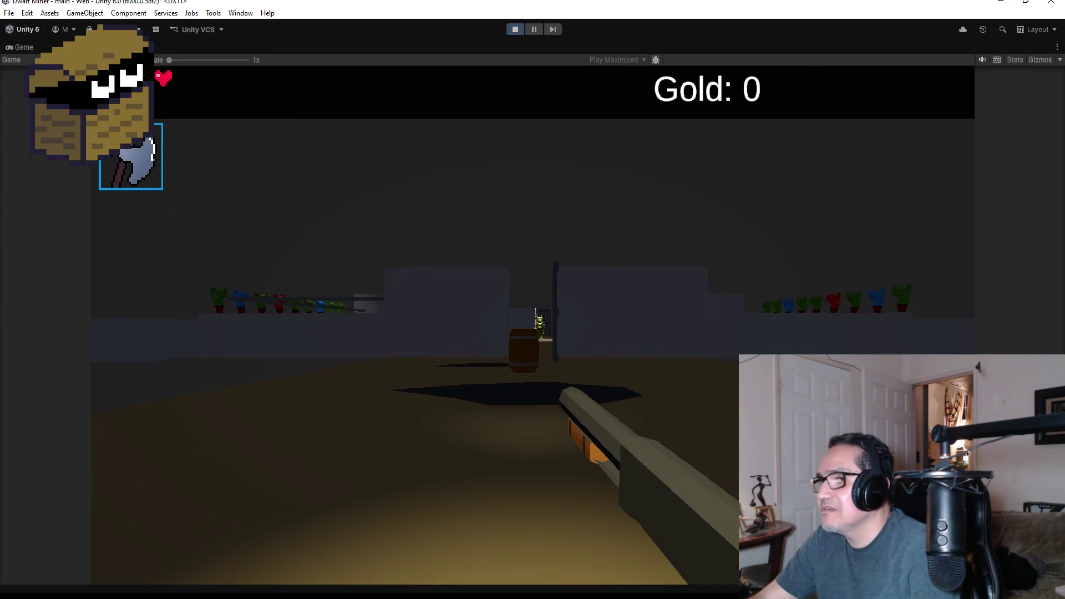
pyautogui.click(533, 326)
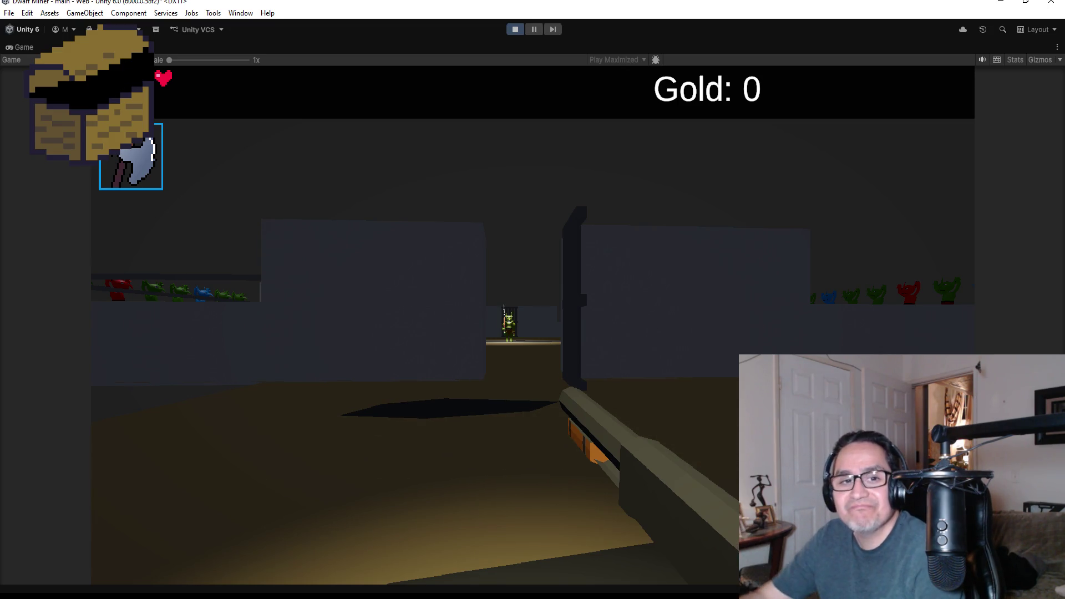
pyautogui.press('w')
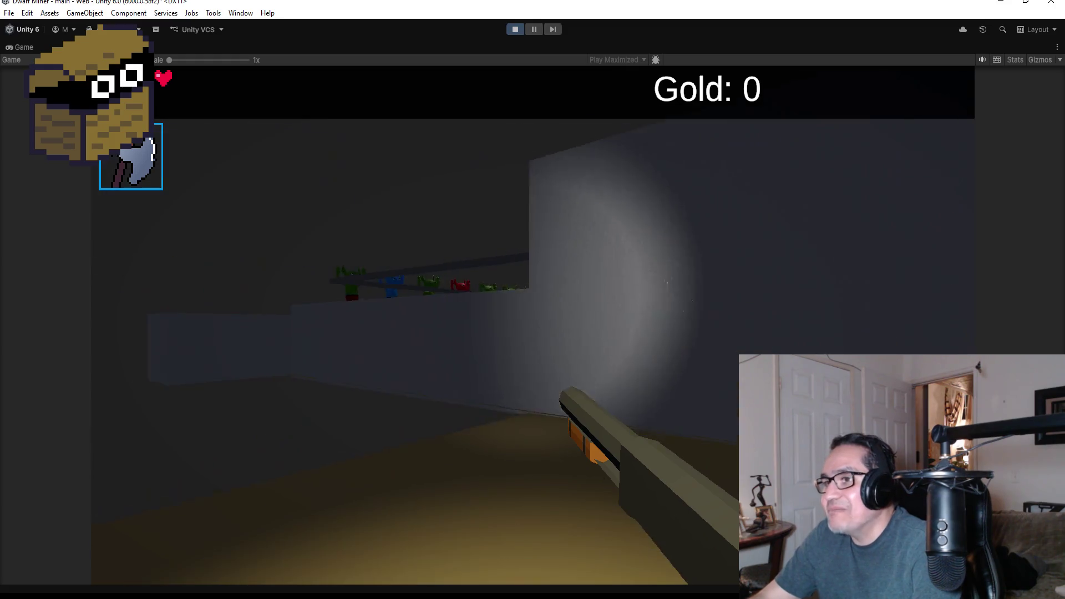
pyautogui.press('w')
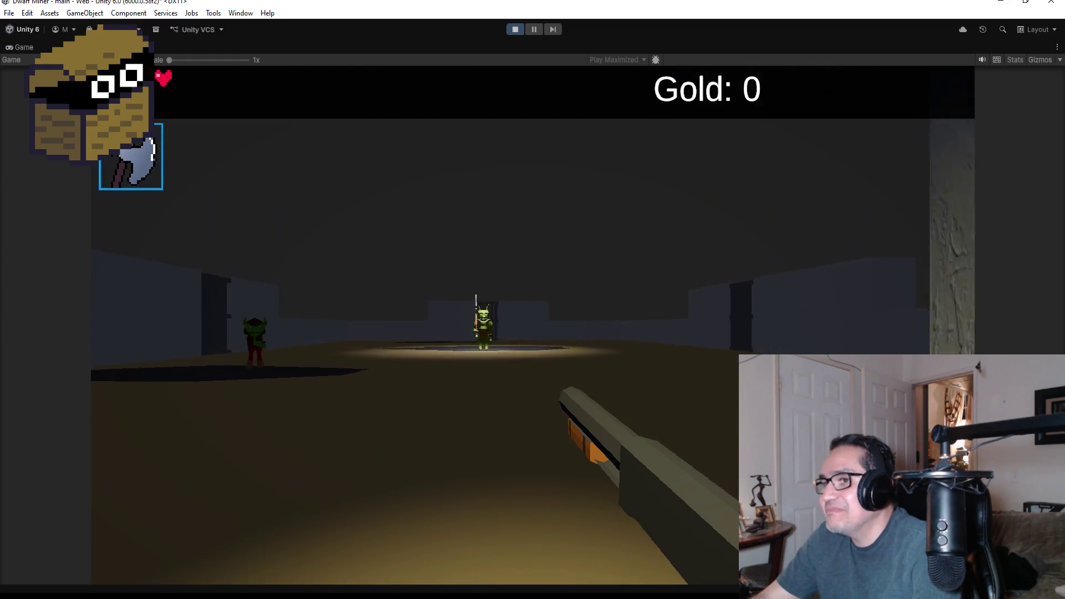
pyautogui.press('w')
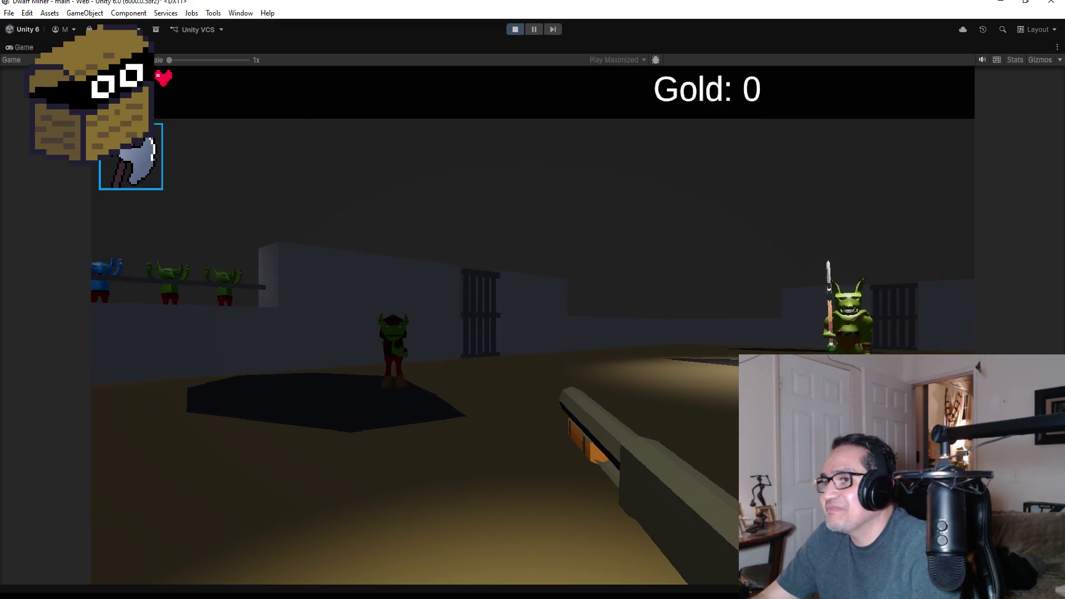
# Step: Fight the goblins in the boss arena, dodging projectiles and firing fireballs, then open the settings panel
pyautogui.press('w')
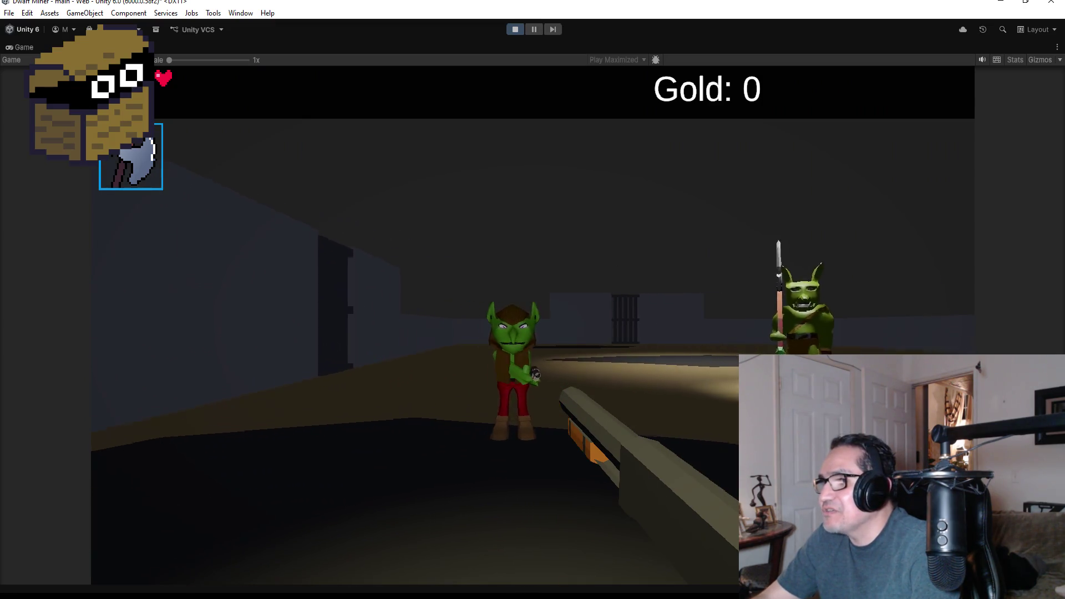
pyautogui.press('w')
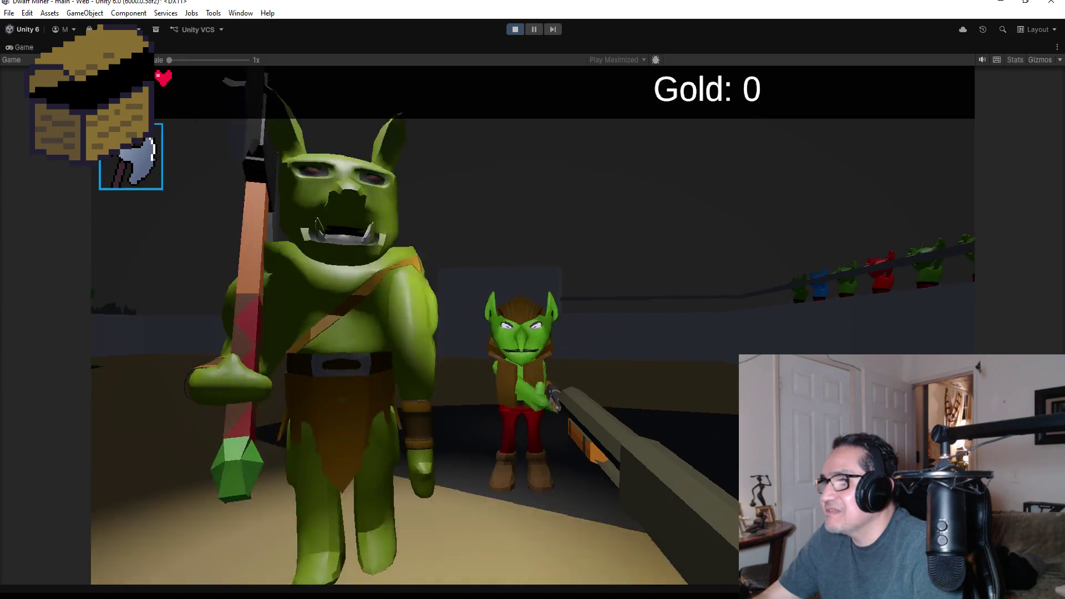
pyautogui.press('w')
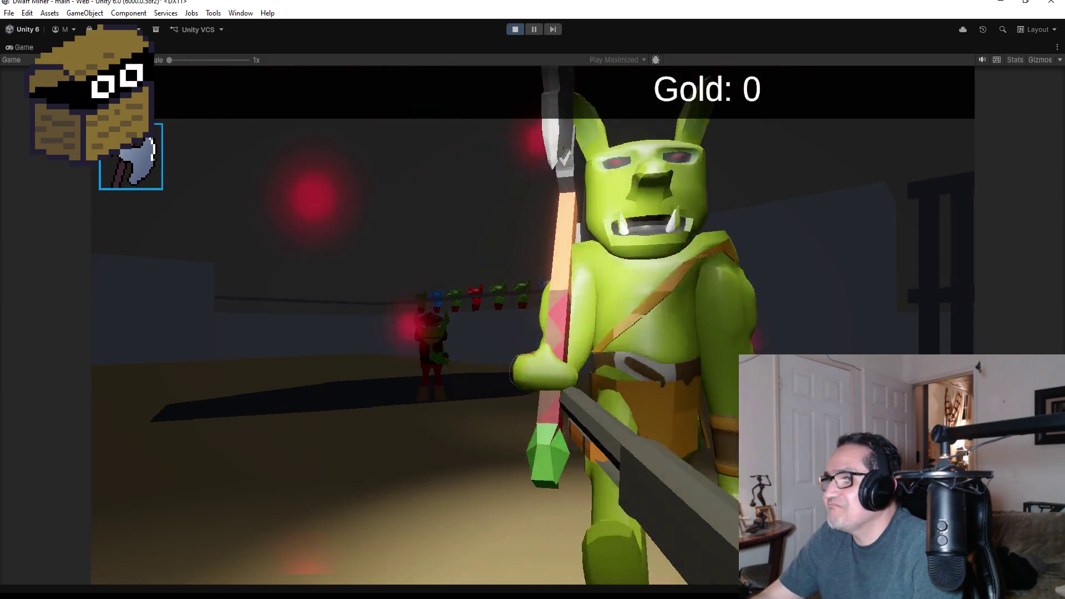
pyautogui.press('w')
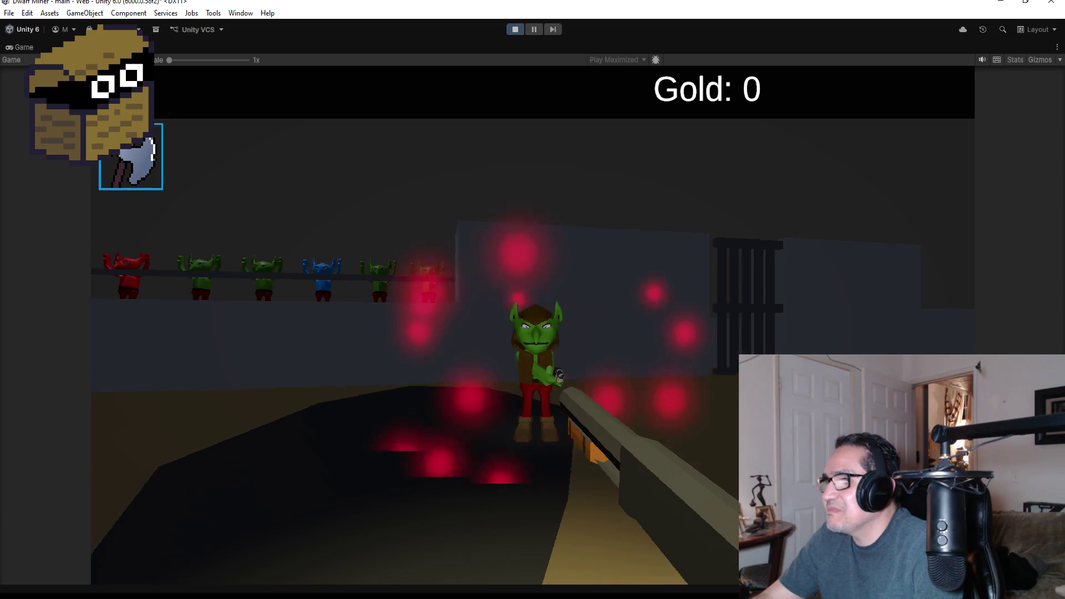
pyautogui.press('w')
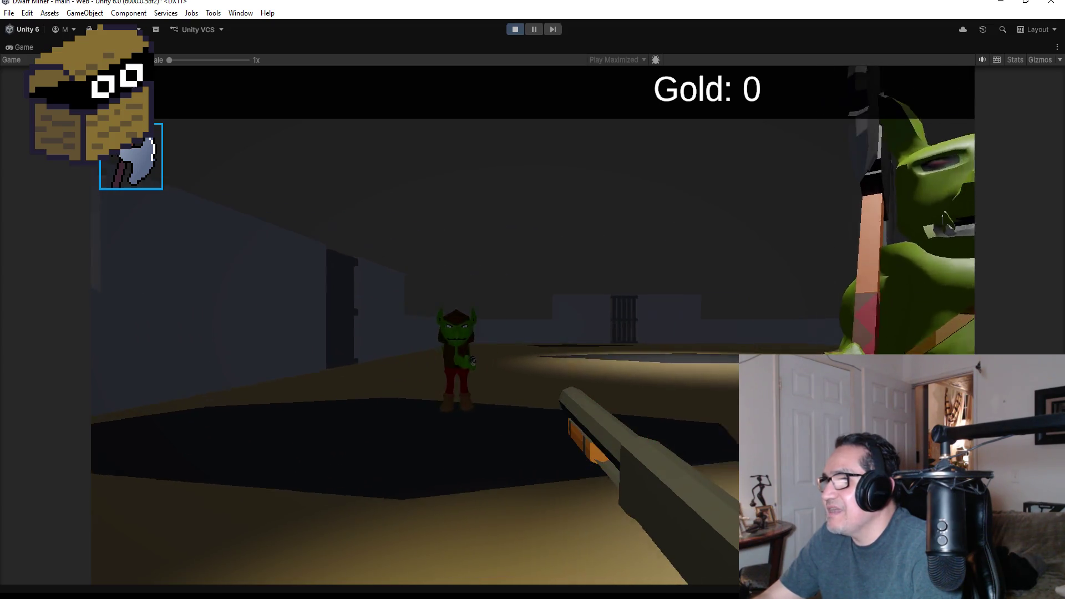
pyautogui.press('w')
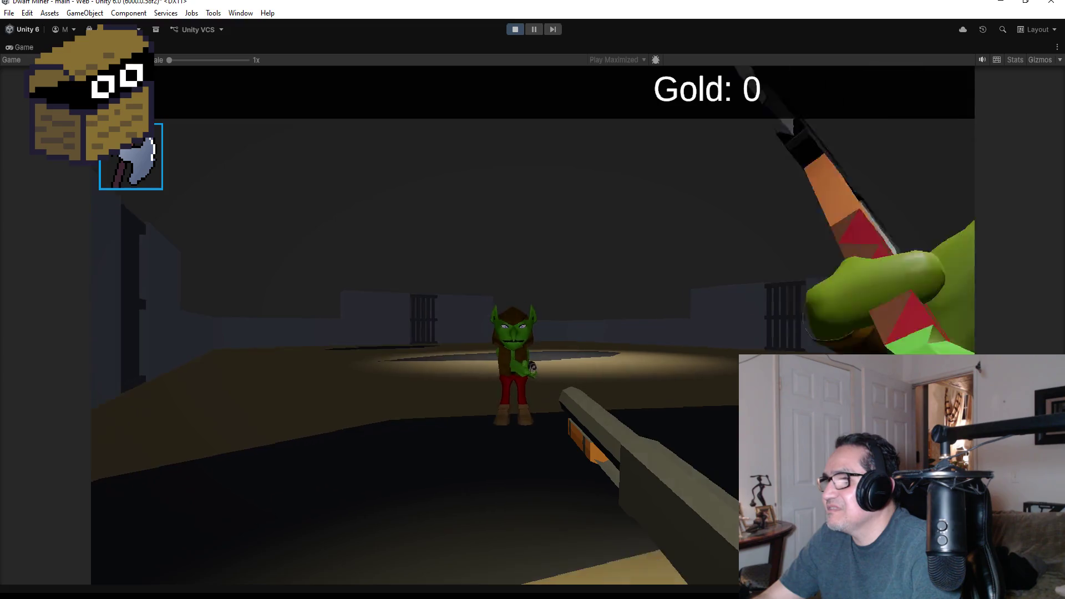
pyautogui.press('w')
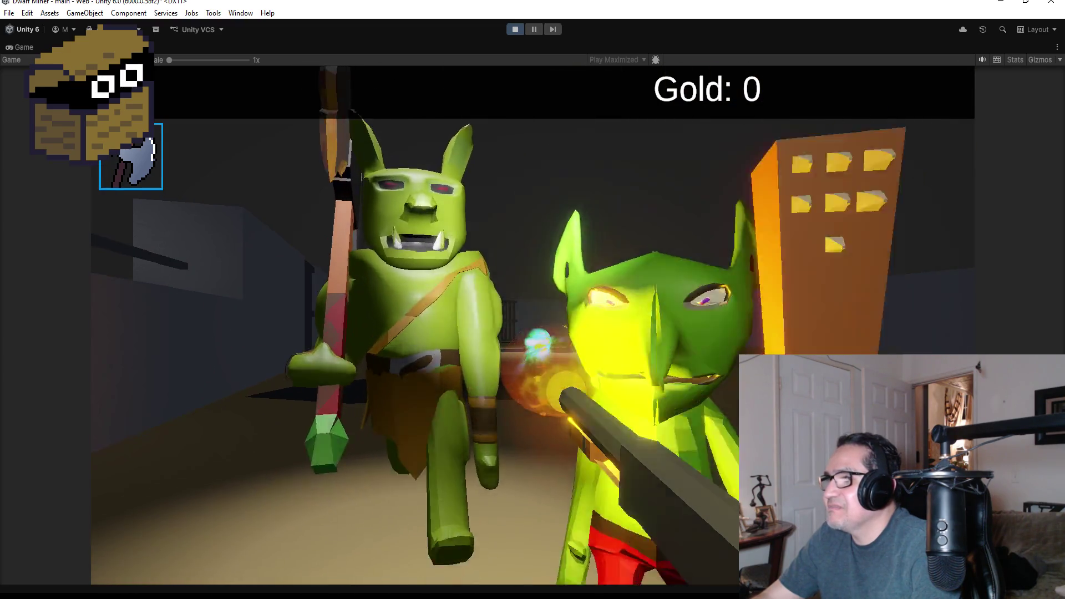
pyautogui.press('w')
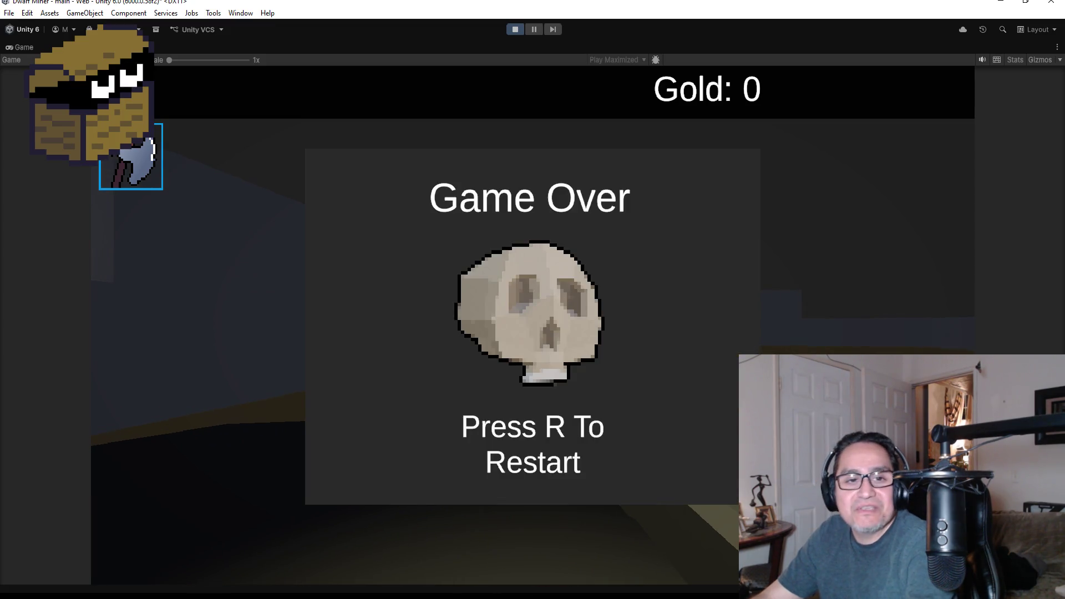
pyautogui.press('Escape')
# Step: Stop Play mode to end the GoblinShooter playtest and return to editing
pyautogui.click(513, 29)
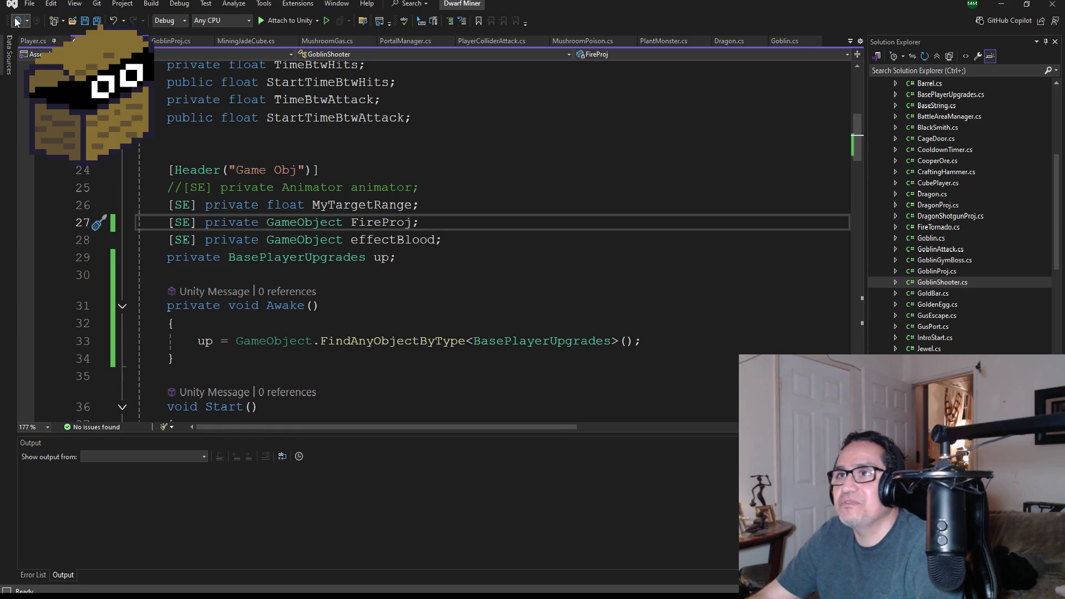
# Step: Save GoblinShooter.cs and review its fields down to ShootFire(), which spawns FireProj at FirePos
pyautogui.click(97, 21)
pyautogui.scroll(4, 488, 301)
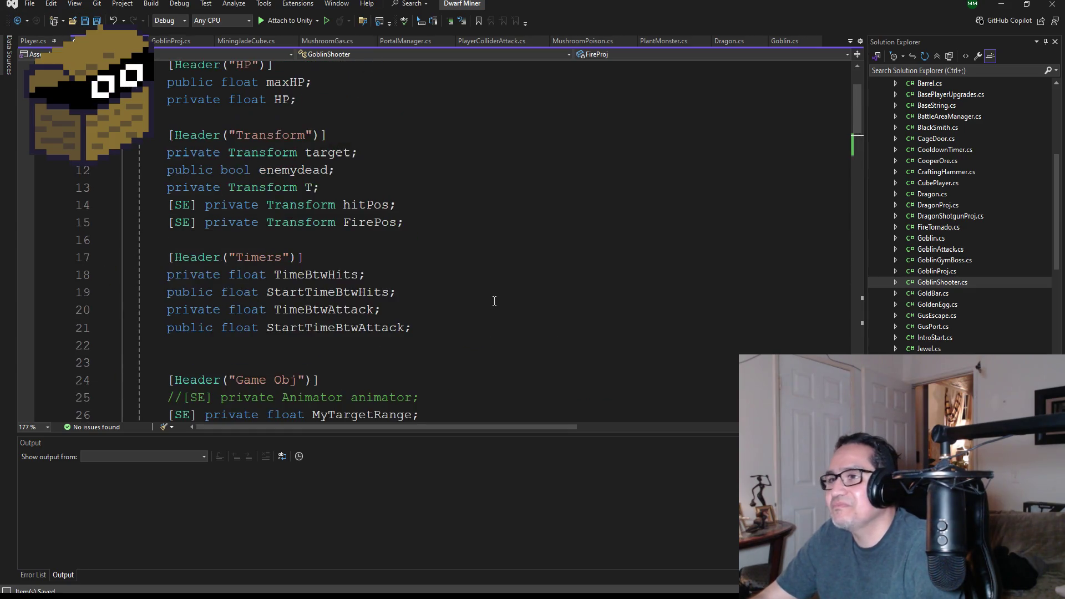
pyautogui.scroll(-9, 488, 302)
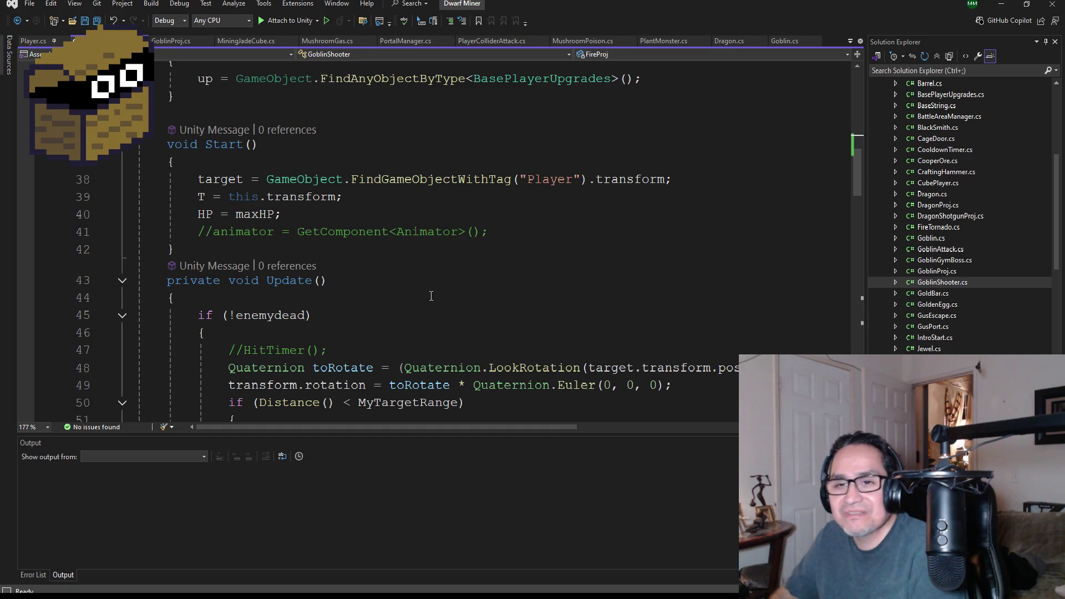
pyautogui.scroll(7, 224, 124)
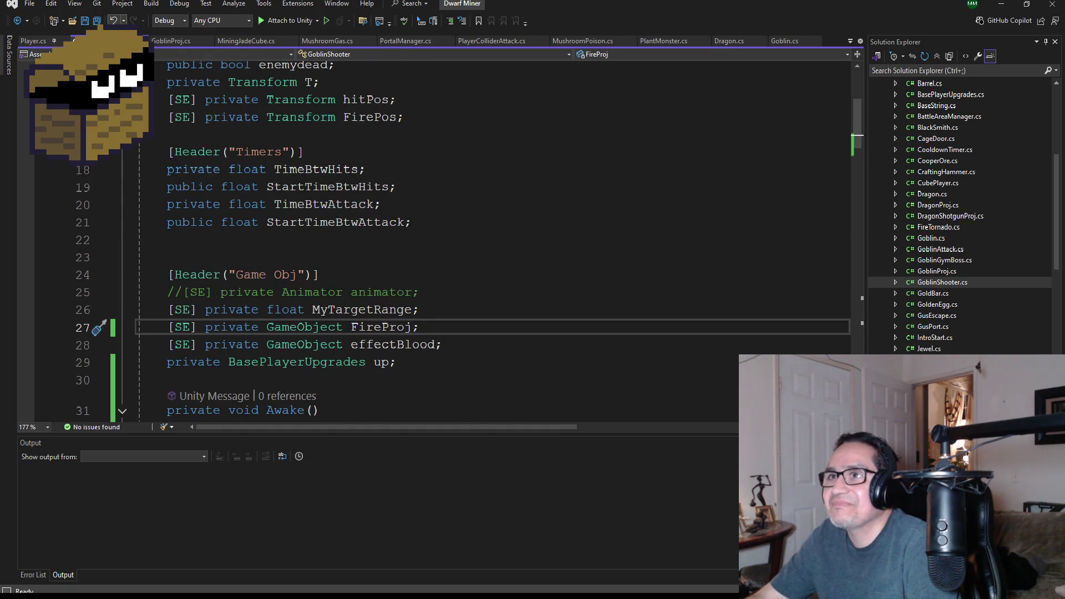
pyautogui.hotkey('ctrl', 's')
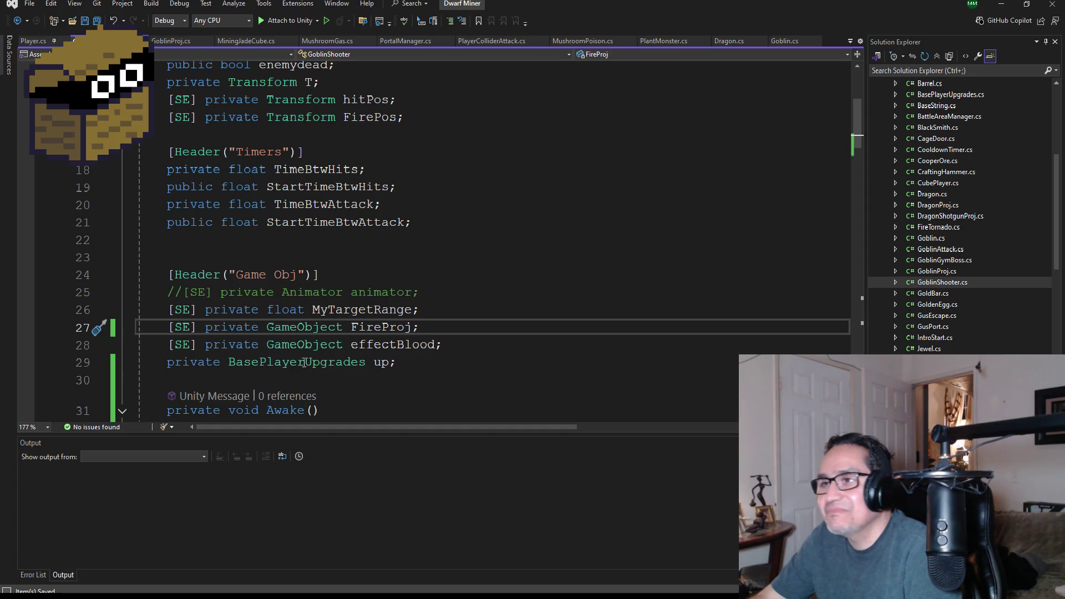
pyautogui.scroll(3, 365, 391)
pyautogui.scroll(-8, 340, 317)
pyautogui.scroll(-16, 340, 317)
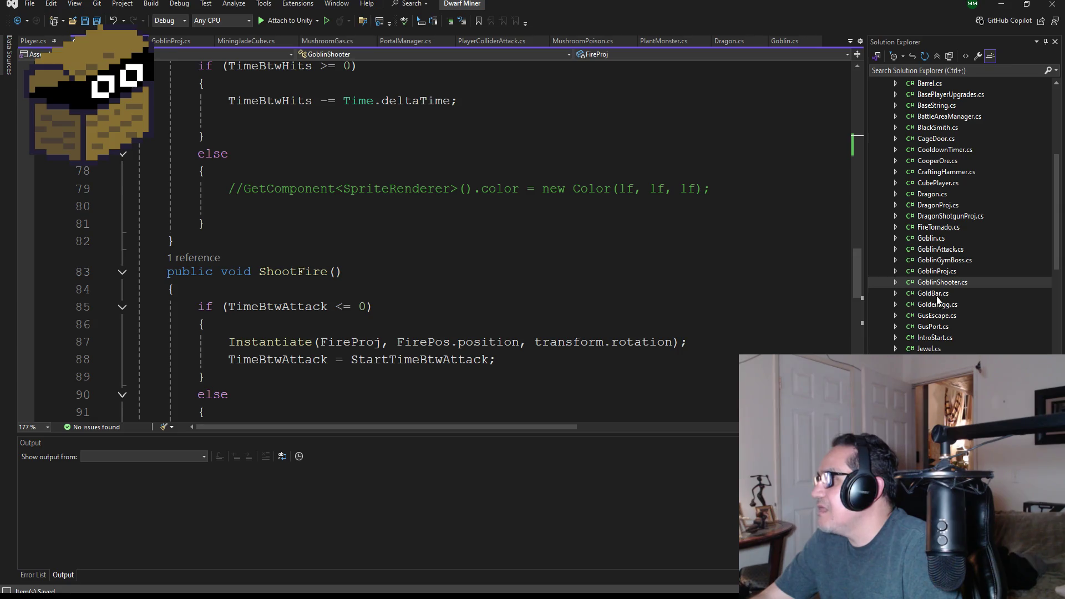
# Step: Open GoblinProj.cs and inspect the line in Start() that sets the projectile's velocity
pyautogui.doubleClick(936, 272)
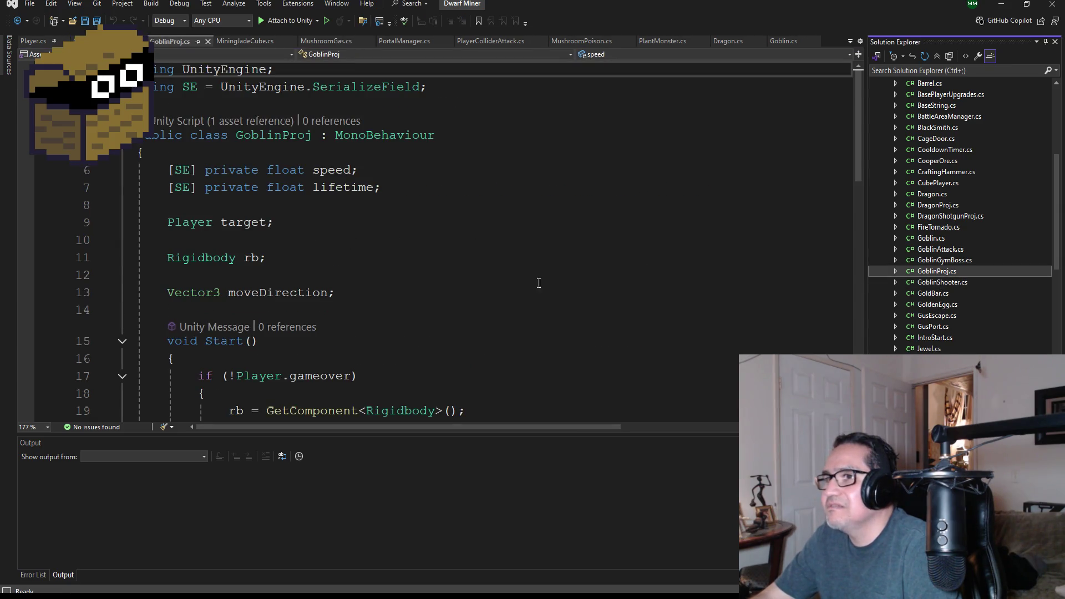
pyautogui.scroll(-4, 435, 333)
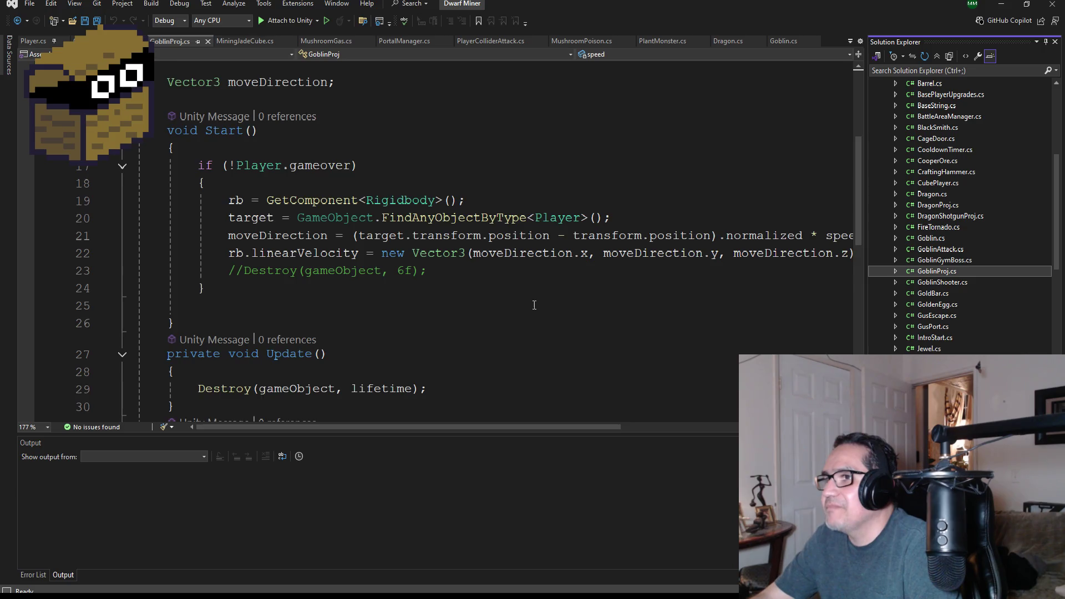
pyautogui.scroll(1, 599, 346)
pyautogui.click(596, 306)
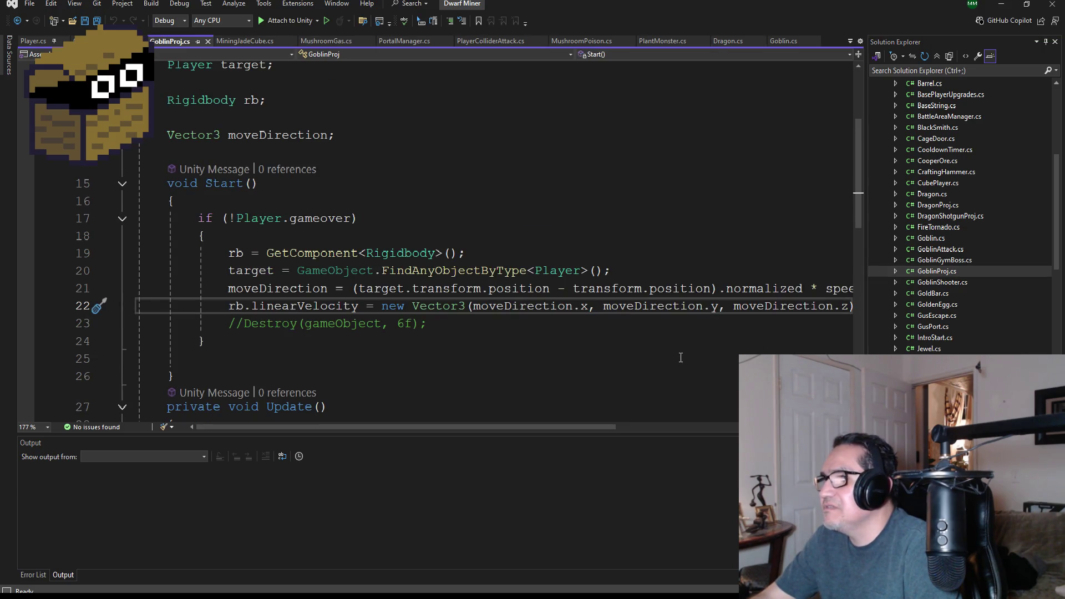
pyautogui.moveTo(601, 428); pyautogui.dragTo(655, 426)
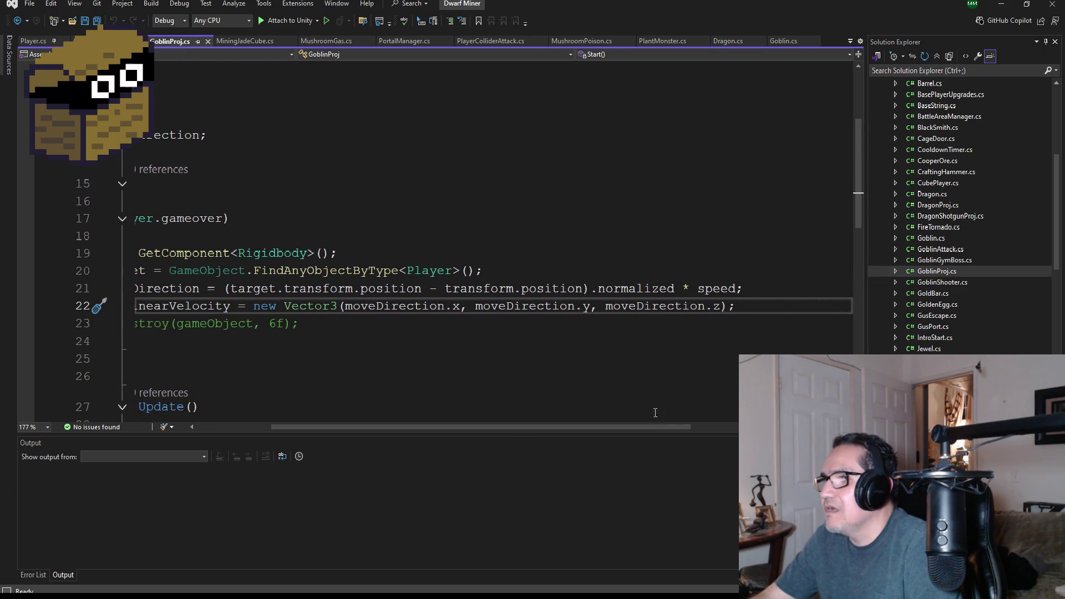
pyautogui.scroll(3, 369, 271)
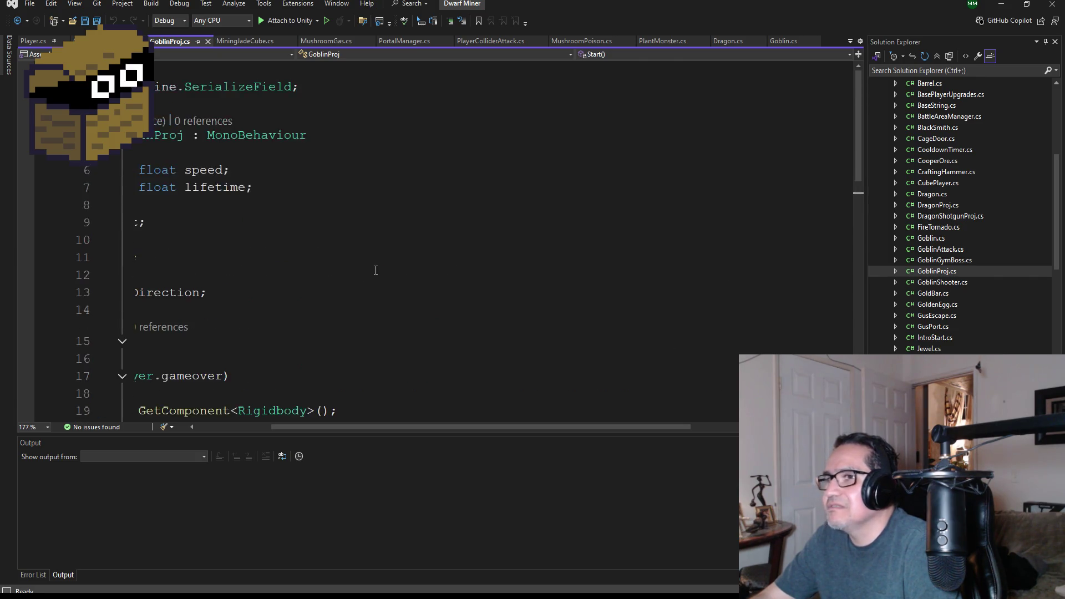
pyautogui.scroll(-2, 373, 269)
pyautogui.moveTo(508, 430)
pyautogui.mouseDown()
pyautogui.moveTo(397, 428)
pyautogui.moveTo(541, 436)
pyautogui.mouseUp()
# Step: Check the moveDirection line and the if block after it, then save GoblinProj.cs
pyautogui.click(720, 349)
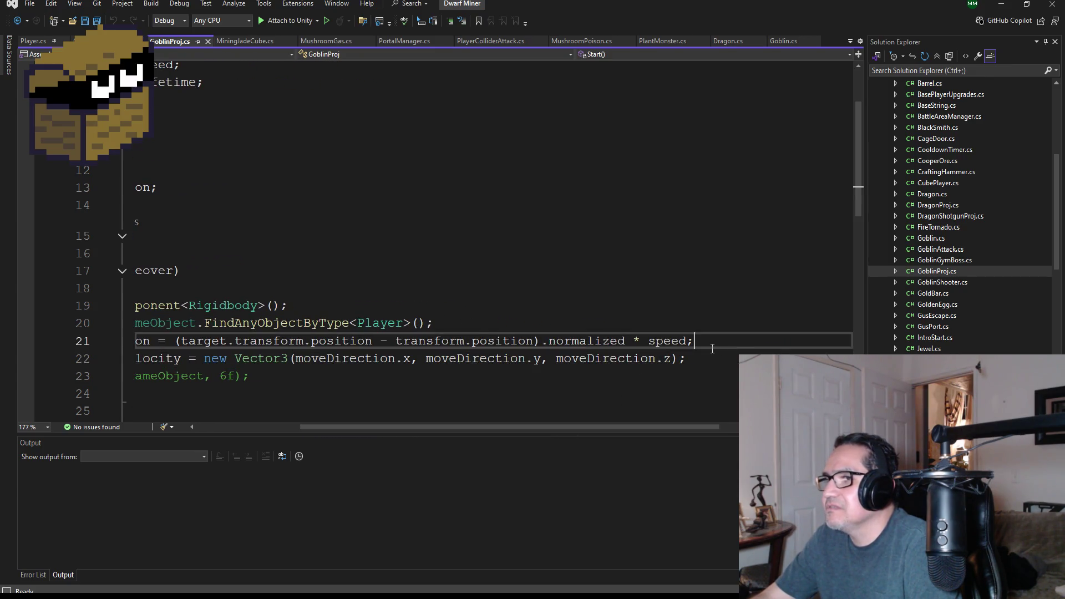
pyautogui.click(545, 405)
pyautogui.scroll(-3, 542, 394)
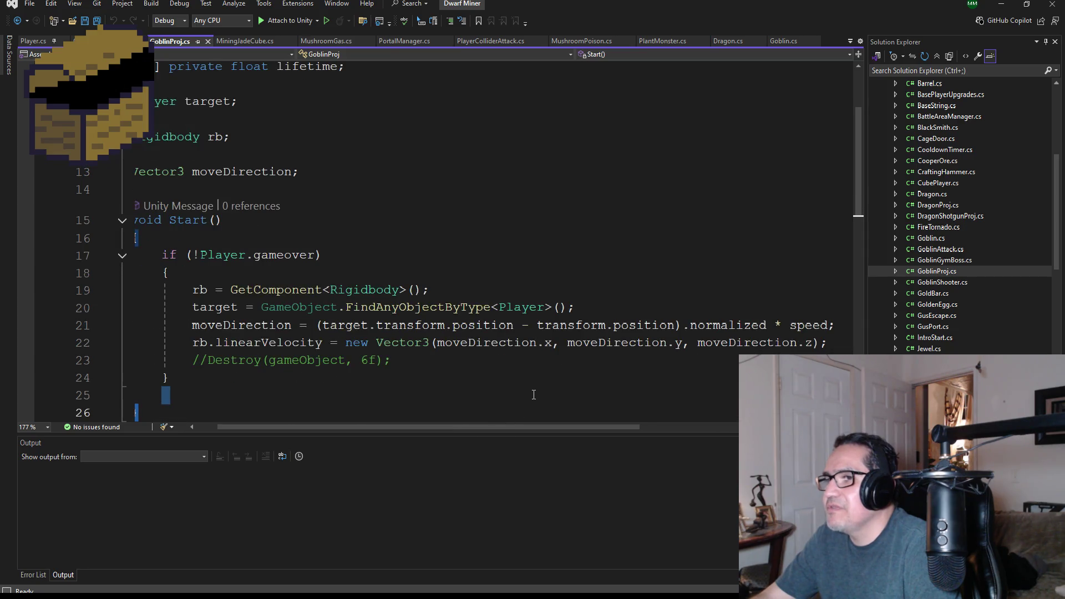
pyautogui.hotkey('shift', 'Down')
pyautogui.scroll(1, 542, 394)
pyautogui.click(518, 290)
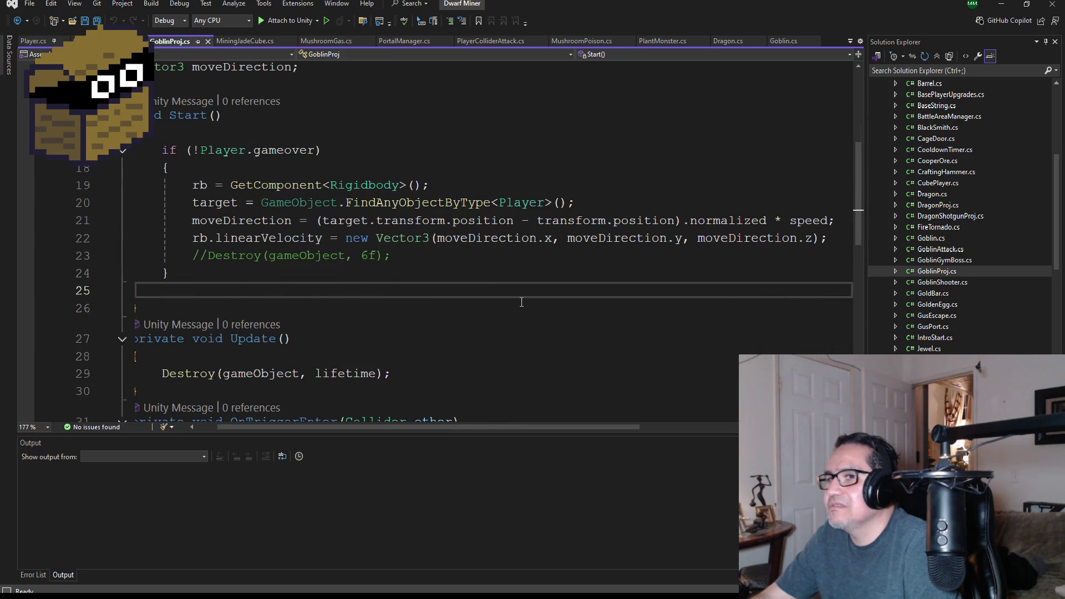
pyautogui.scroll(1, 522, 301)
pyautogui.hotkey('ctrl', 's')
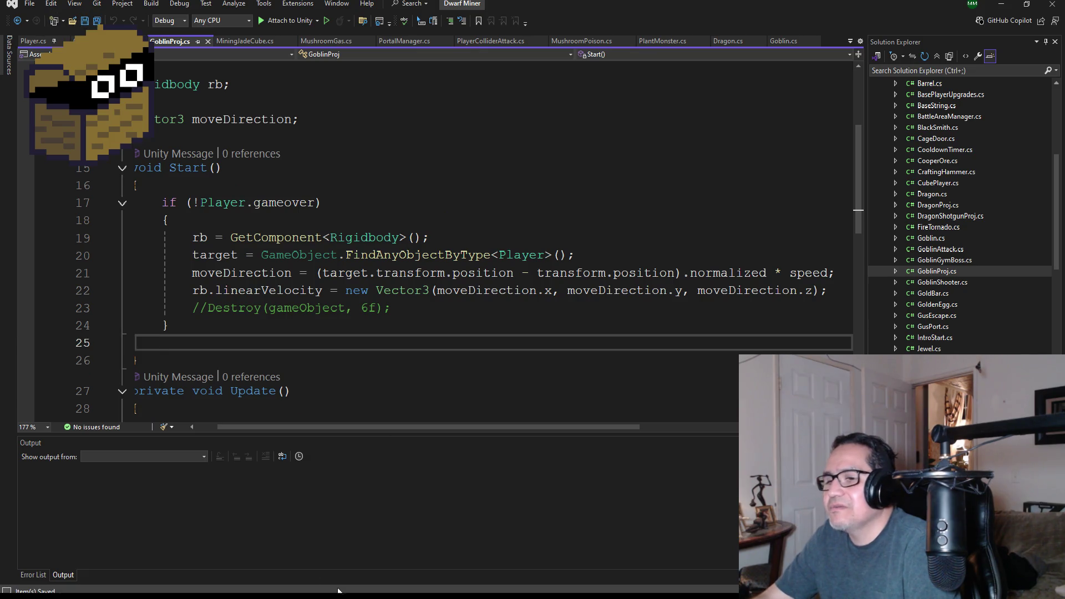
# Step: Go up to the Unity folder and open Tech Recharge.sln from the Tech Recharge project folder
pyautogui.moveTo(313, 596)
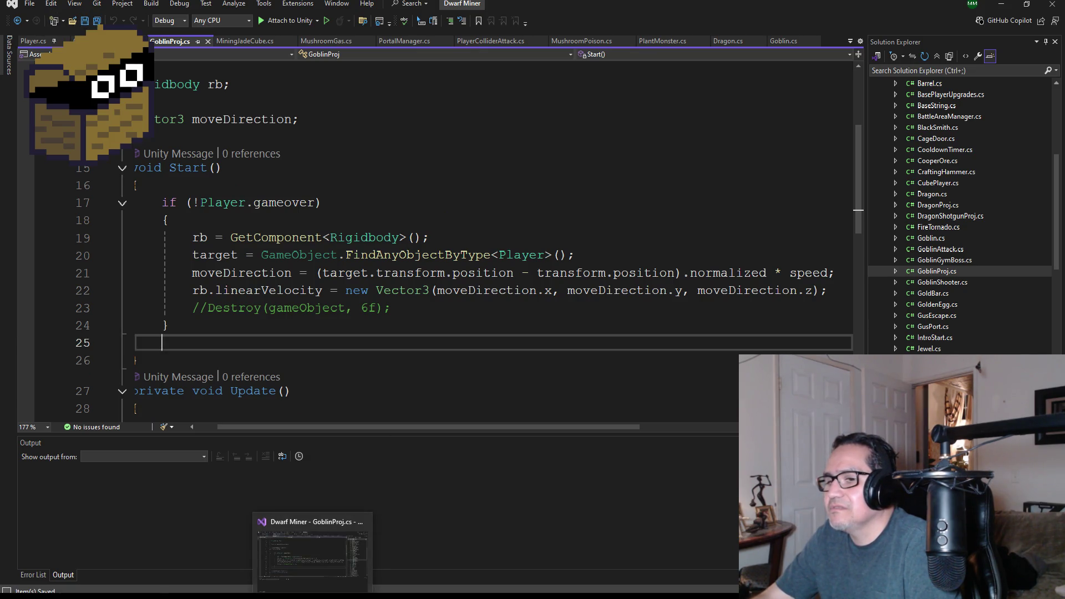
pyautogui.click(56, 596)
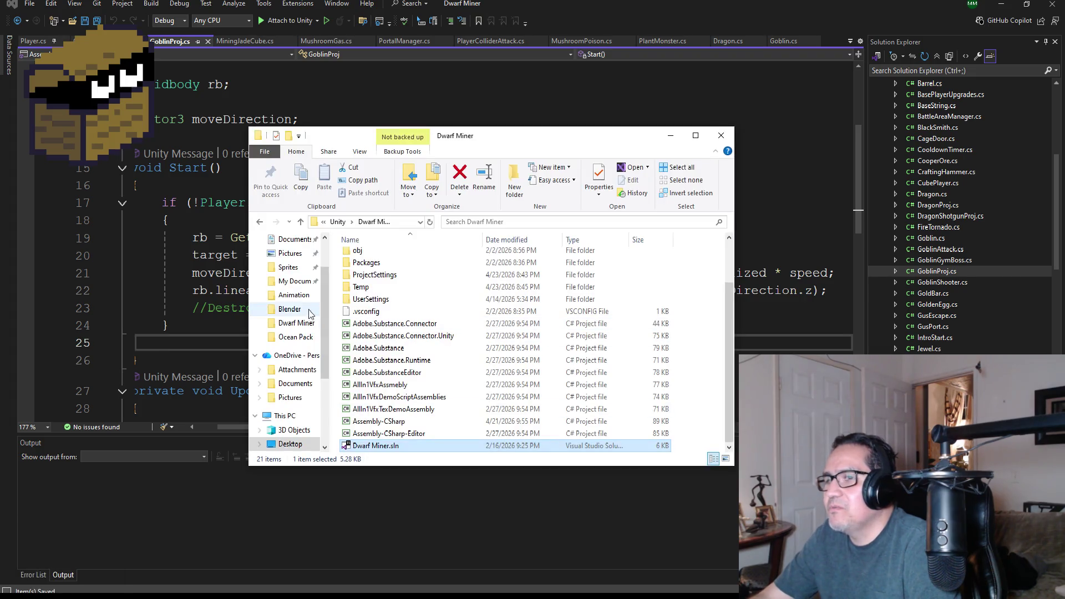
pyautogui.click(338, 222)
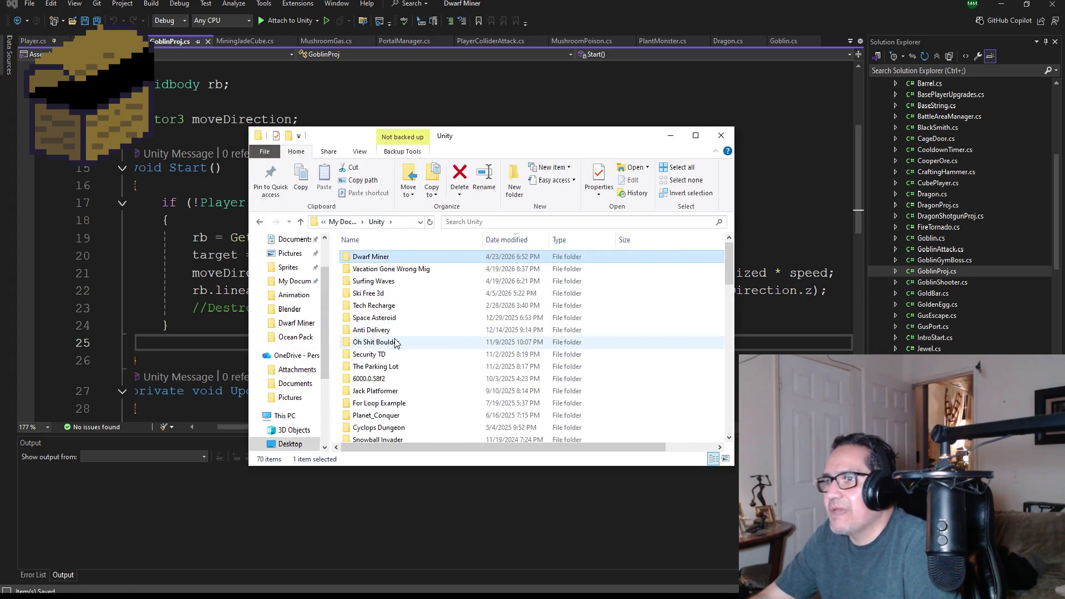
pyautogui.click(388, 269)
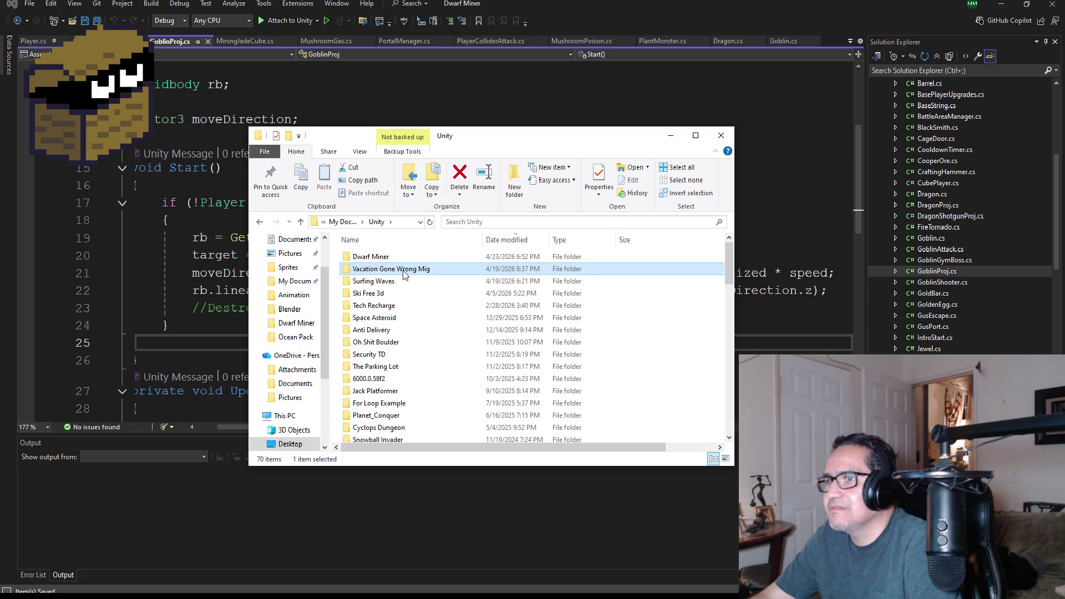
pyautogui.click(379, 306)
pyautogui.doubleClick(384, 306)
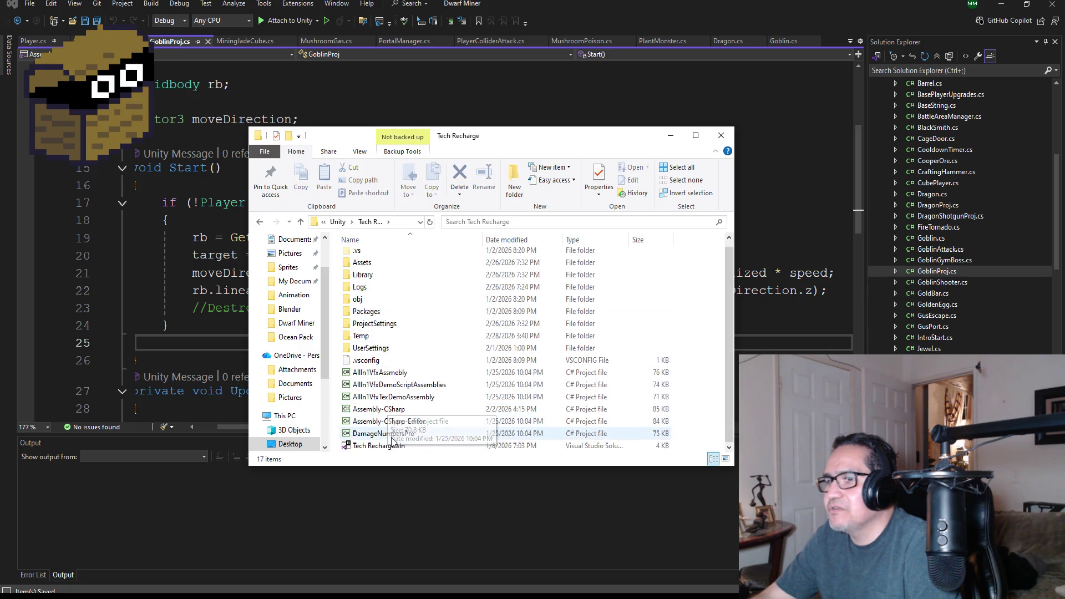
pyautogui.doubleClick(382, 447)
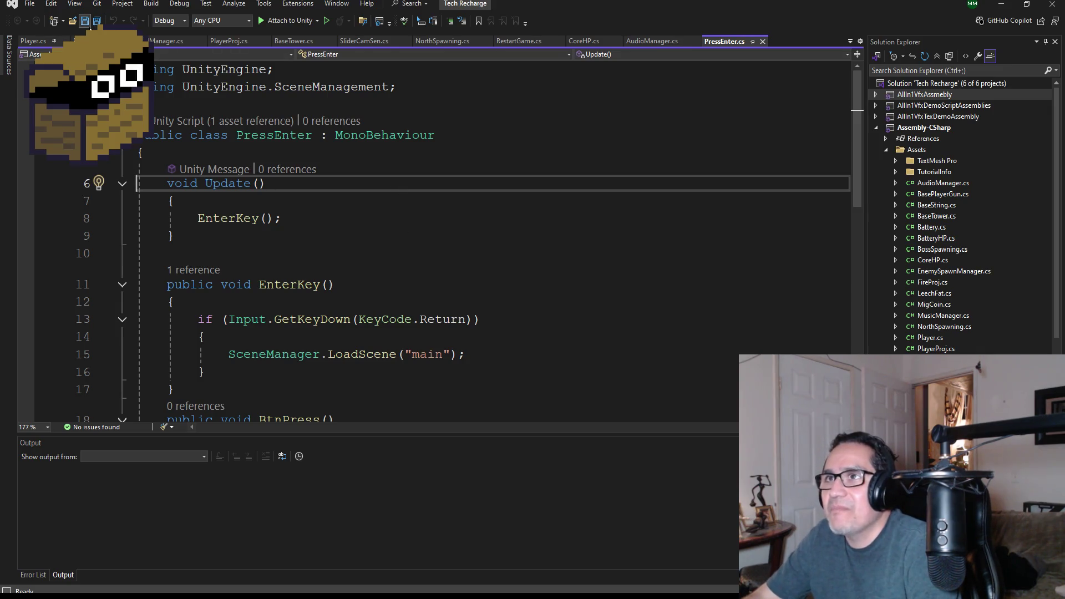
# Step: Save PressEnter.cs, then review BaseTower's Start() fire damage, fire rate and fire range values
pyautogui.hotkey('ctrl', 's')
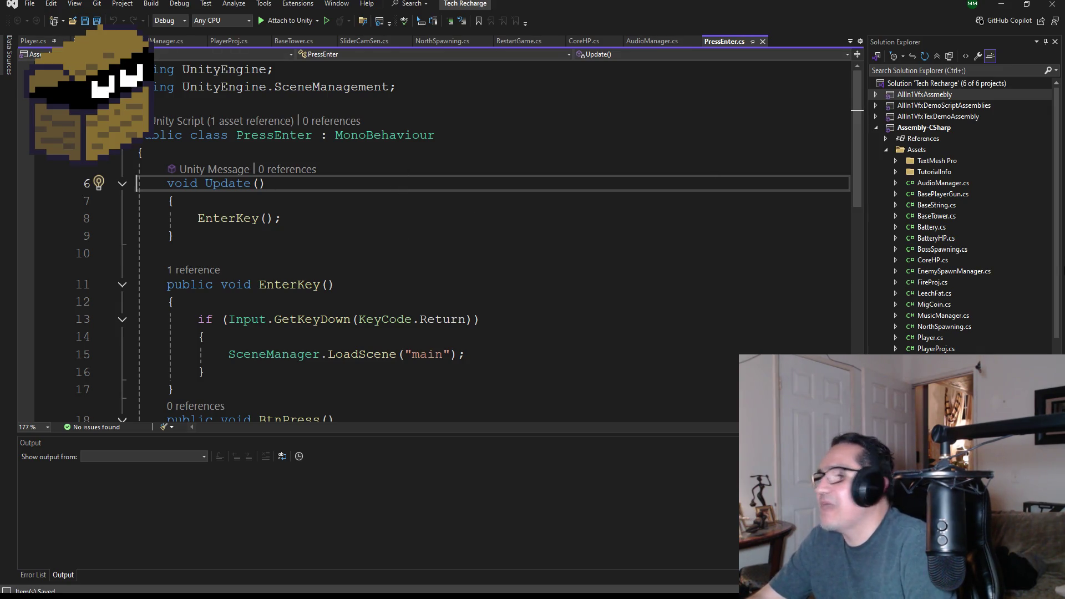
pyautogui.click(294, 44)
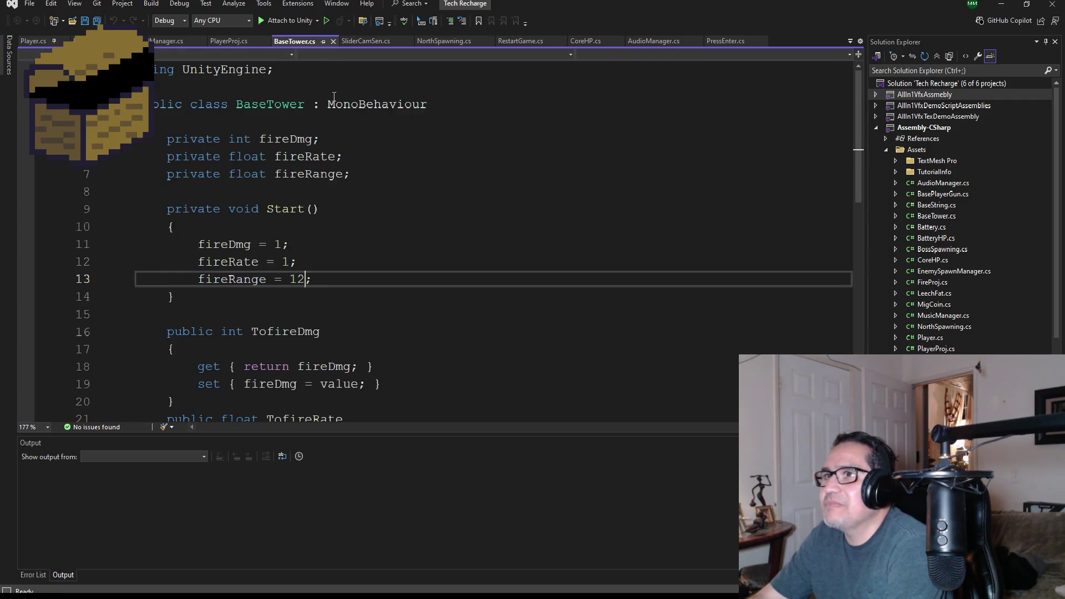
pyautogui.scroll(-3, 403, 277)
pyautogui.scroll(-5, 407, 304)
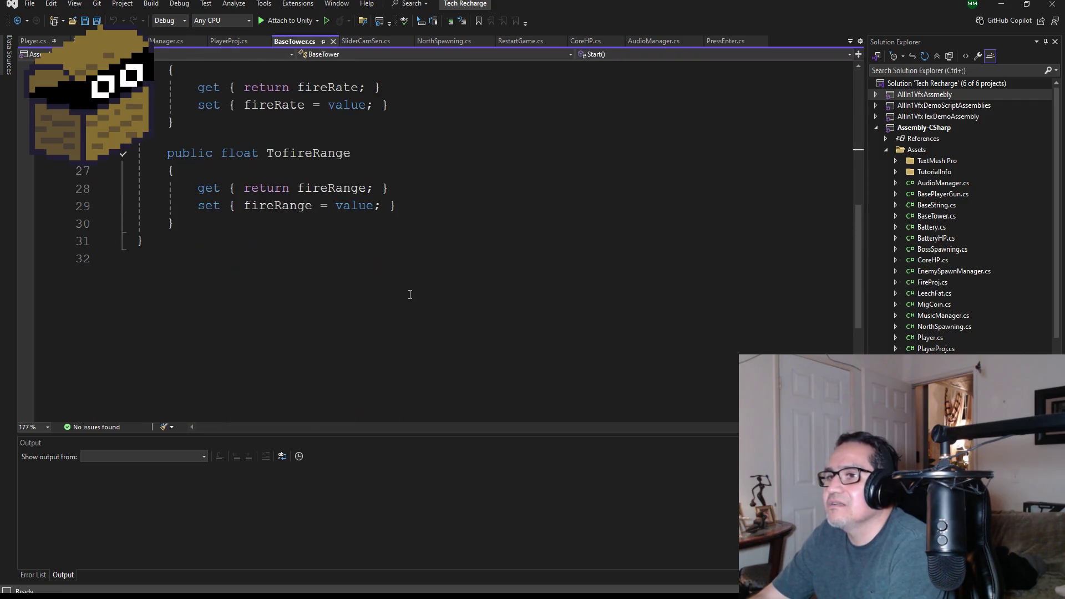
pyautogui.scroll(6, 527, 292)
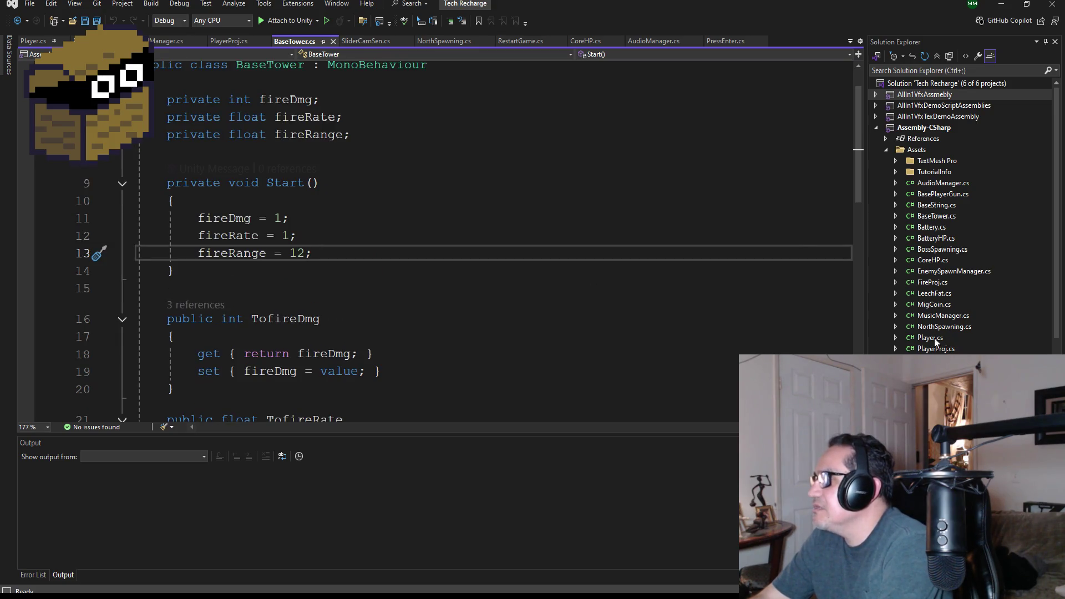
pyautogui.scroll(-1, 958, 324)
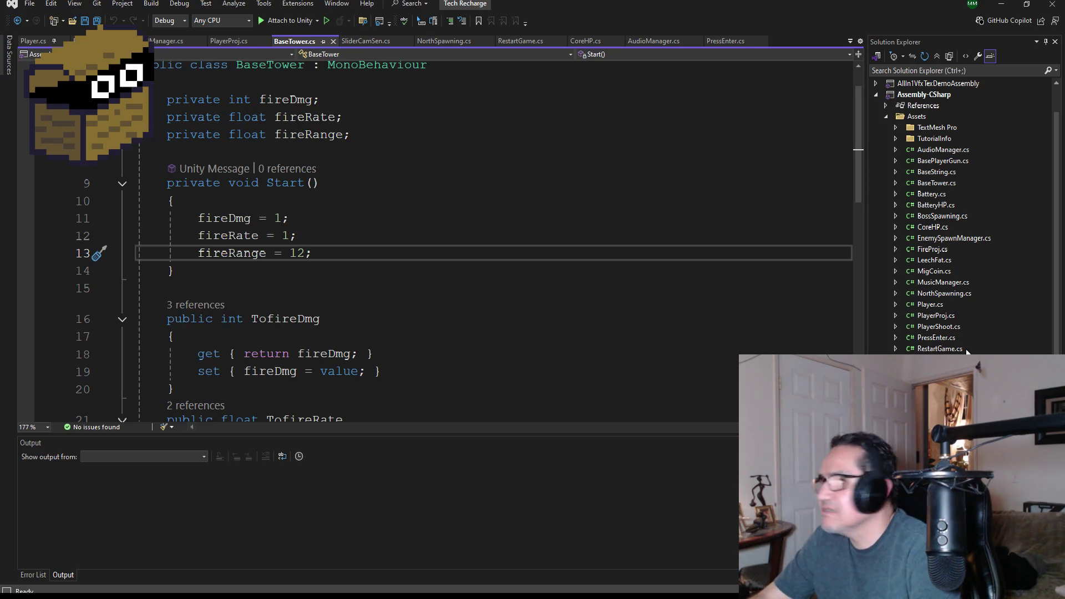
pyautogui.scroll(-2, 950, 326)
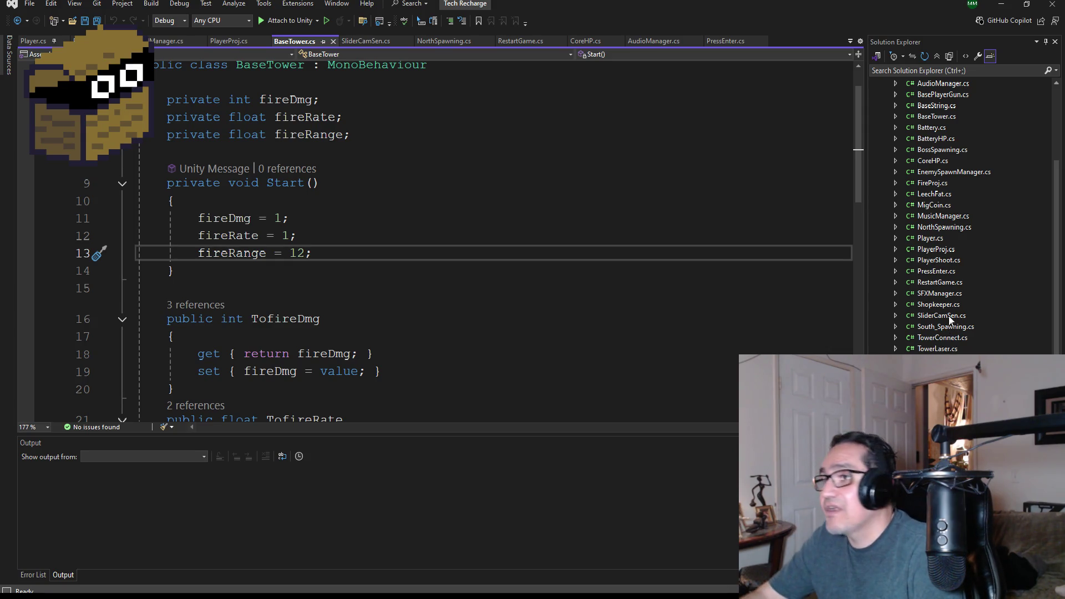
pyautogui.scroll(1, 956, 303)
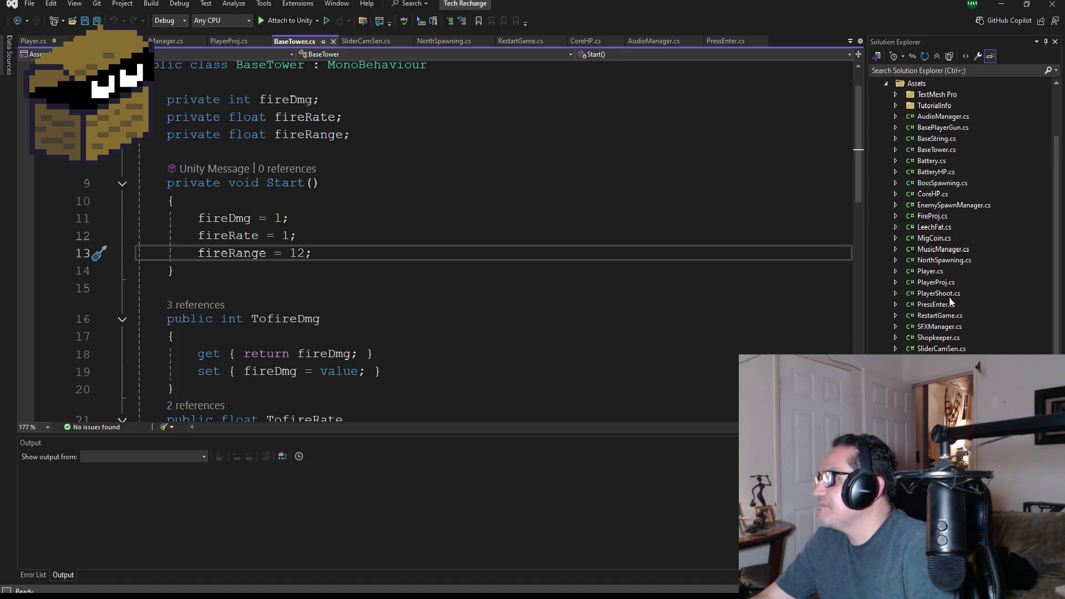
pyautogui.click(948, 294)
# Step: Read through the PlayerShoot and PlayerProj scripts in the Tech Recharge solution
pyautogui.doubleClick(948, 293)
pyautogui.scroll(3, 470, 254)
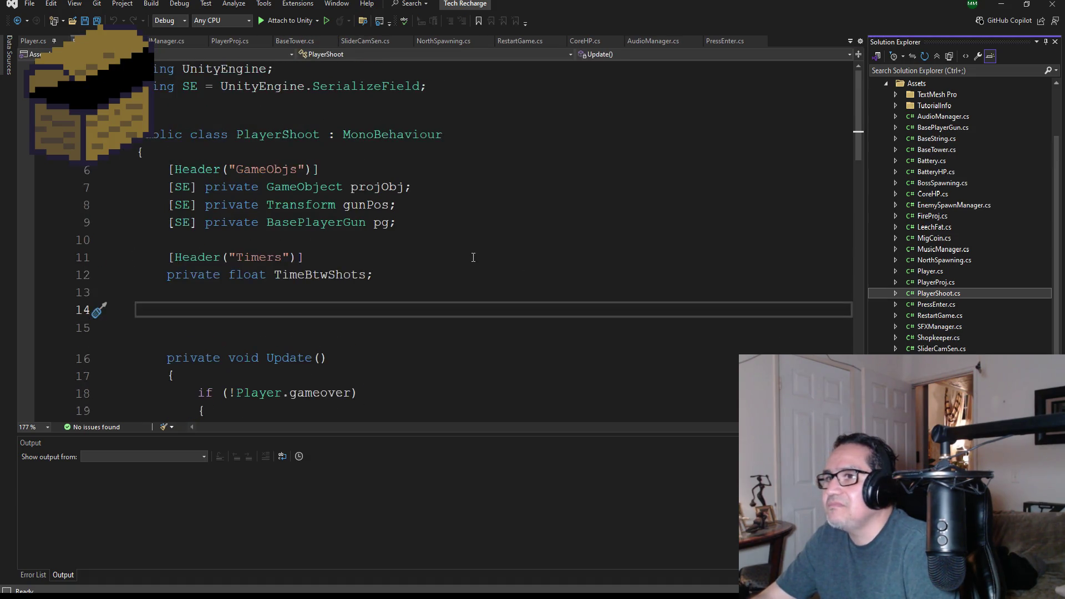
pyautogui.scroll(-4, 520, 270)
pyautogui.scroll(-4, 521, 270)
pyautogui.scroll(-3, 528, 274)
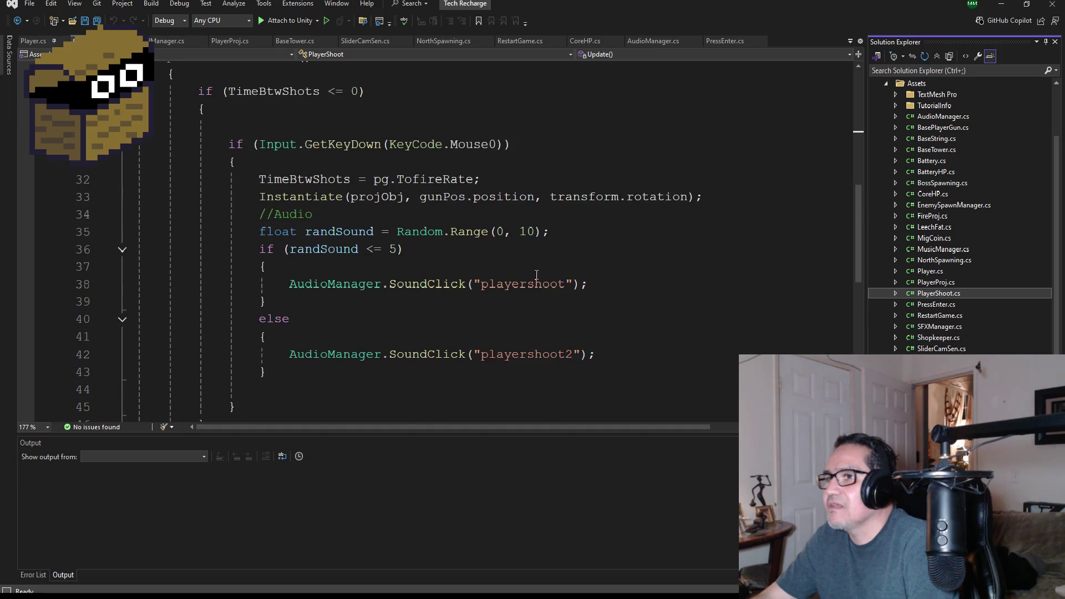
pyautogui.doubleClick(938, 283)
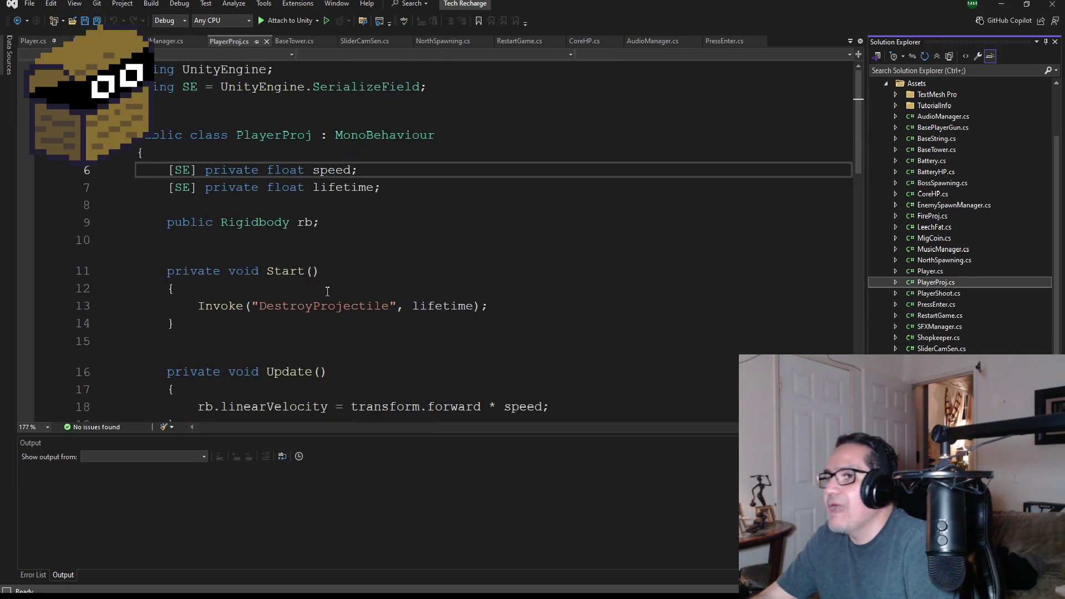
pyautogui.scroll(-3, 422, 348)
pyautogui.scroll(-4, 422, 348)
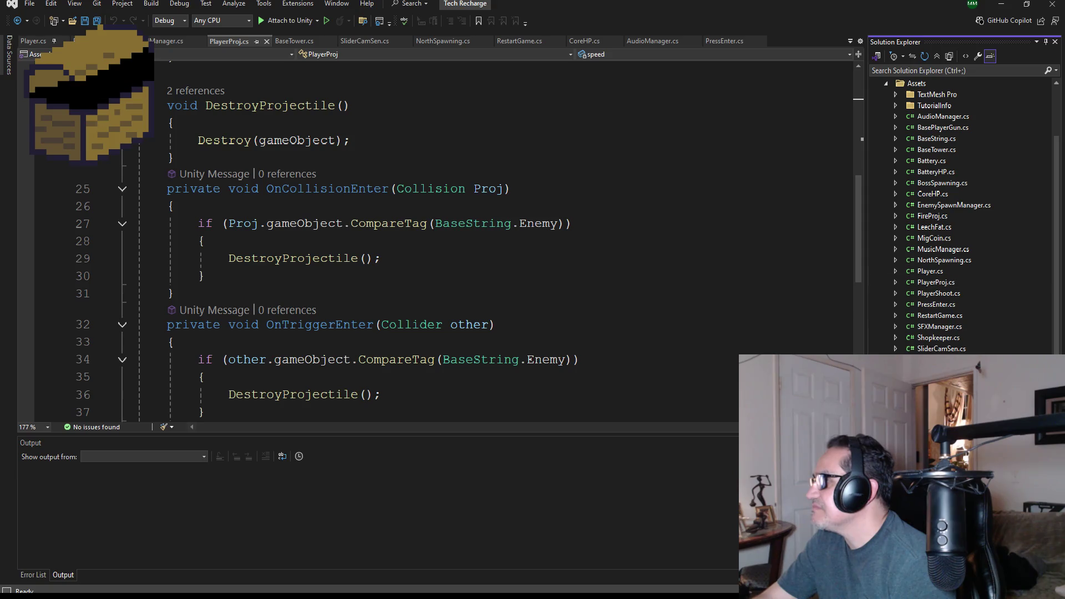
pyautogui.scroll(-5, 424, 276)
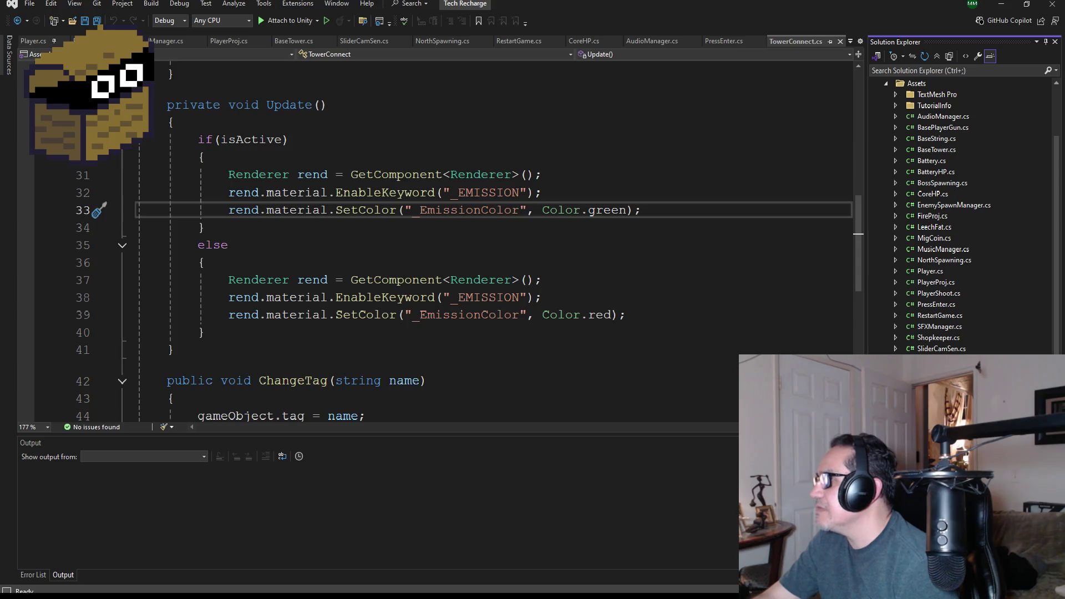
pyautogui.scroll(5, 427, 285)
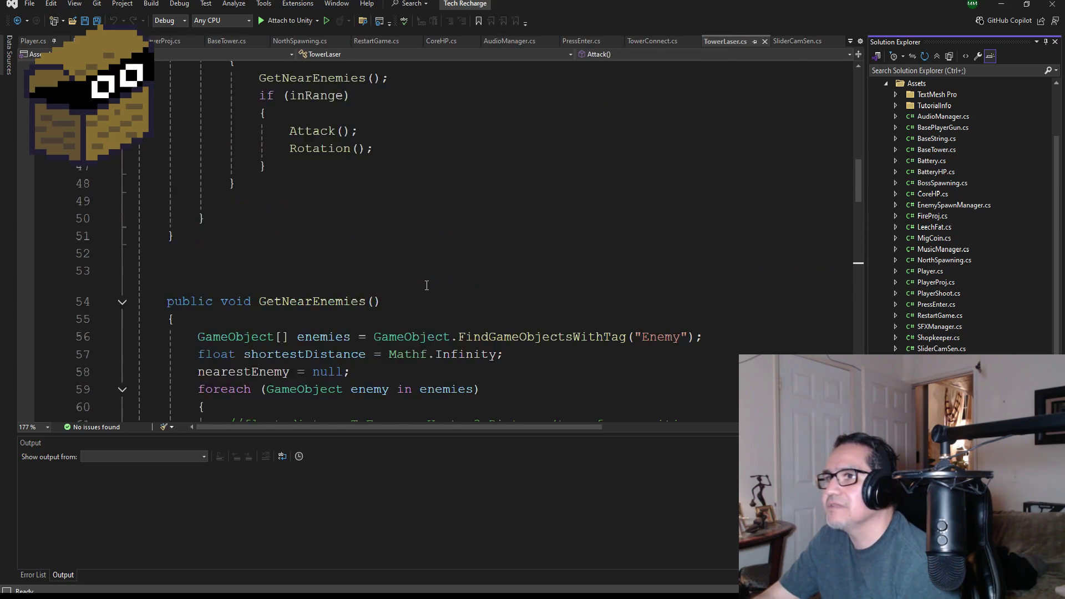
pyautogui.scroll(5, 427, 285)
pyautogui.scroll(-10, 442, 295)
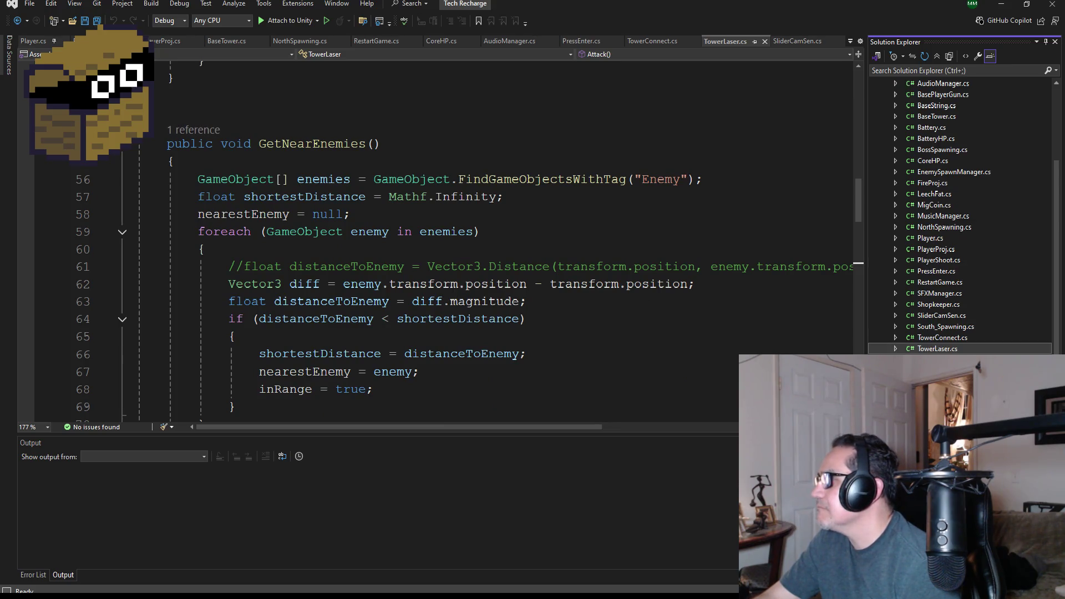
pyautogui.scroll(1, 950, 331)
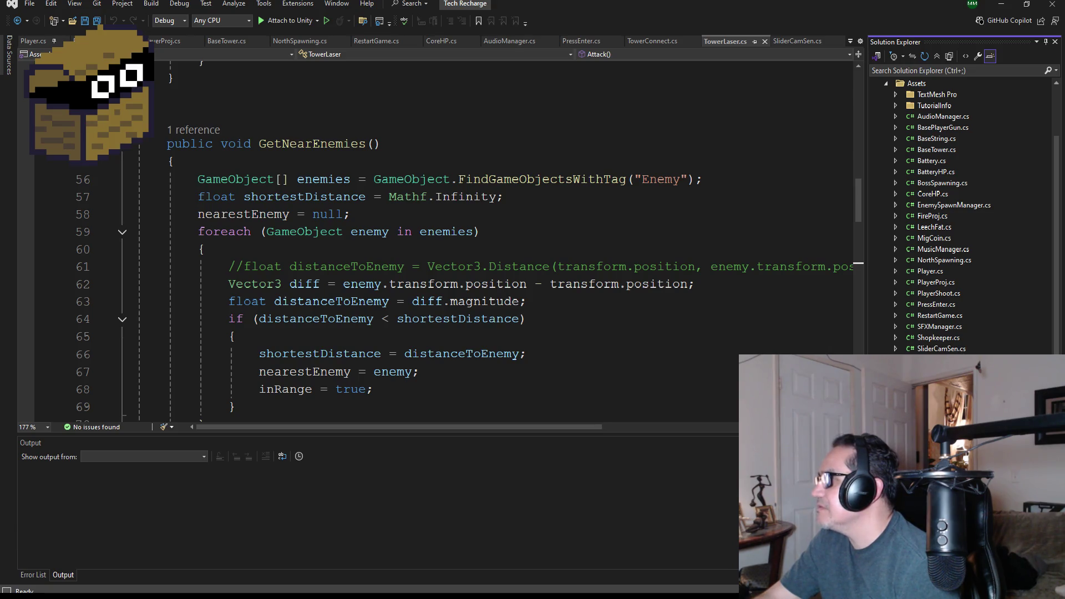
pyautogui.scroll(2, 963, 273)
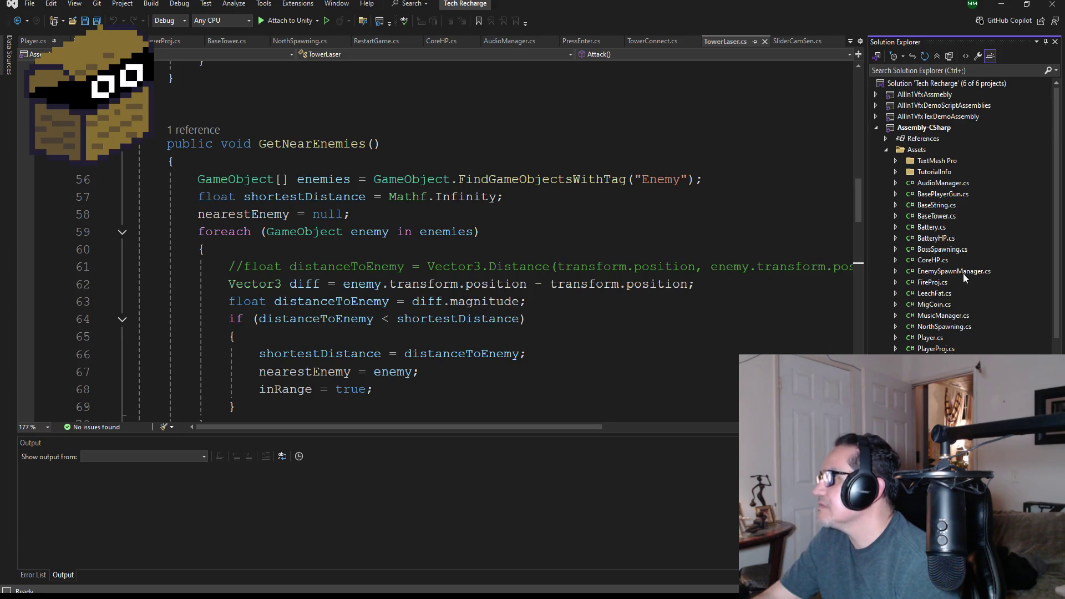
# Step: Check BaseTower, BatteryHP, BossSpawning and EnemySpawnManager, then select FireProj's randomX/randomZ Random.Range(-2f, 2f) lines
pyautogui.doubleClick(941, 217)
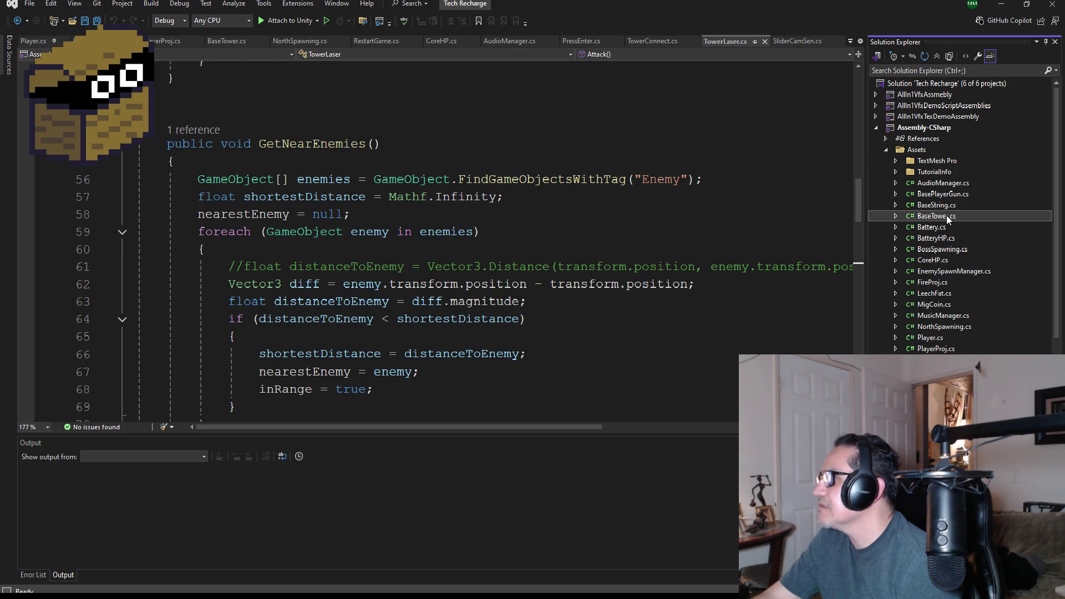
pyautogui.scroll(-6, 427, 262)
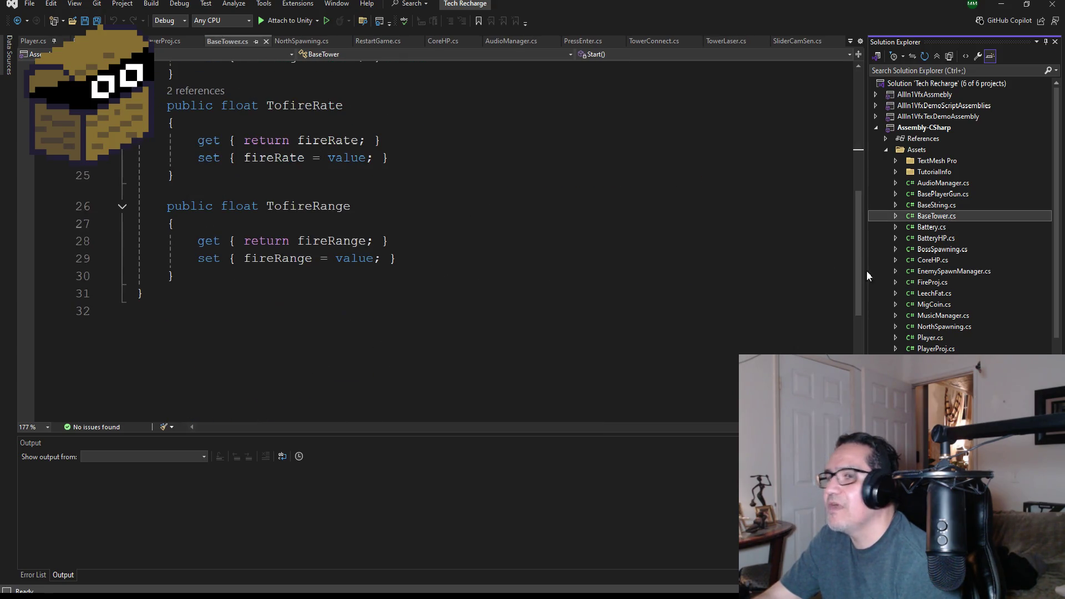
pyautogui.doubleClick(935, 240)
pyautogui.doubleClick(934, 251)
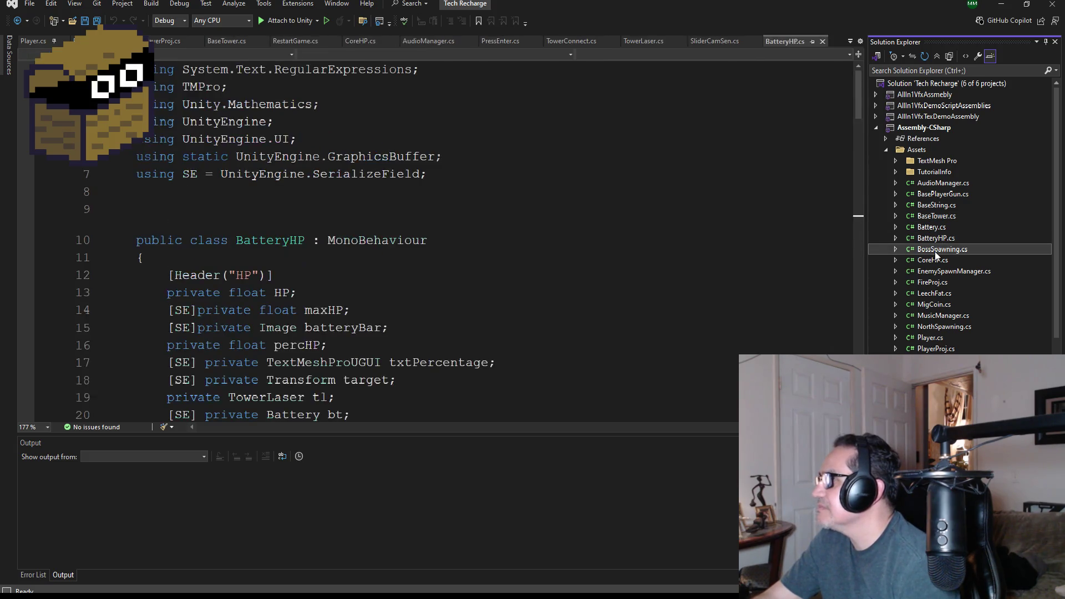
pyautogui.doubleClick(937, 271)
pyautogui.doubleClick(938, 283)
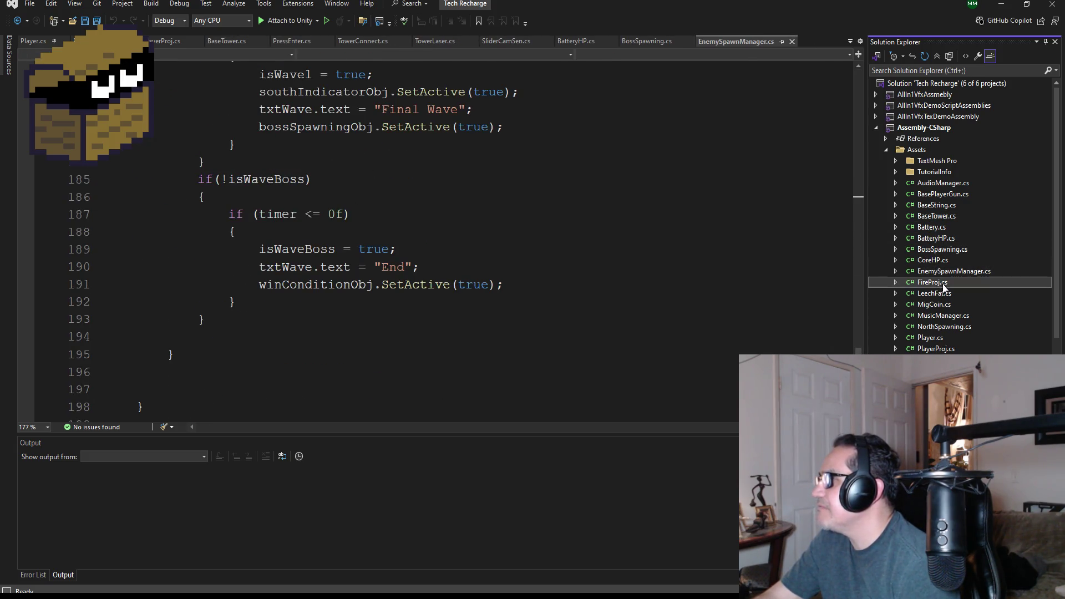
pyautogui.scroll(-2, 400, 281)
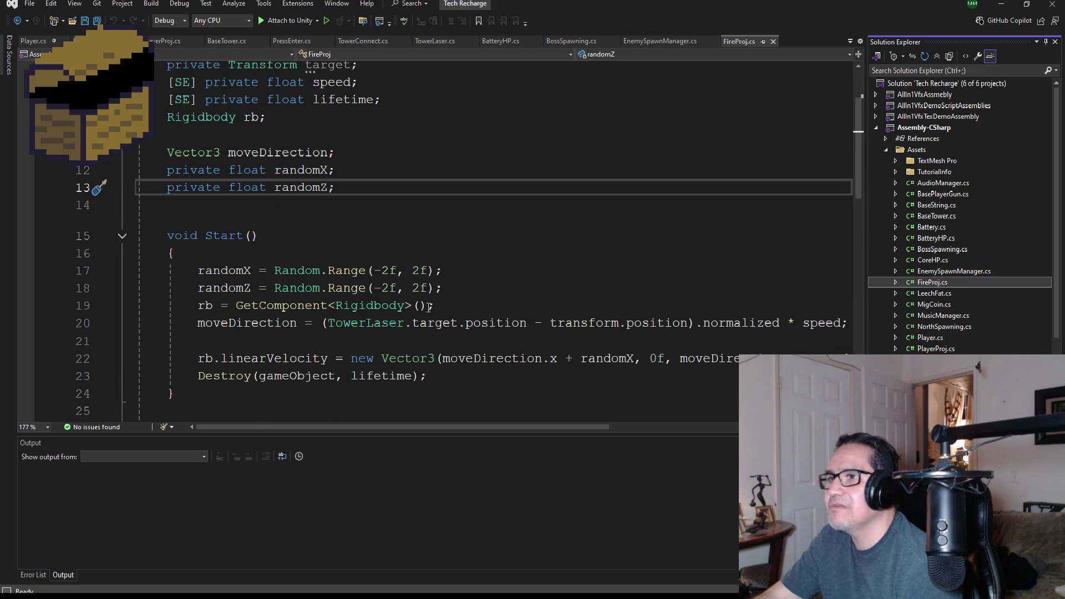
pyautogui.moveTo(510, 293)
pyautogui.mouseDown()
pyautogui.moveTo(329, 272)
pyautogui.moveTo(139, 273)
pyautogui.mouseUp()
pyautogui.hotkey('ctrl', 'c')
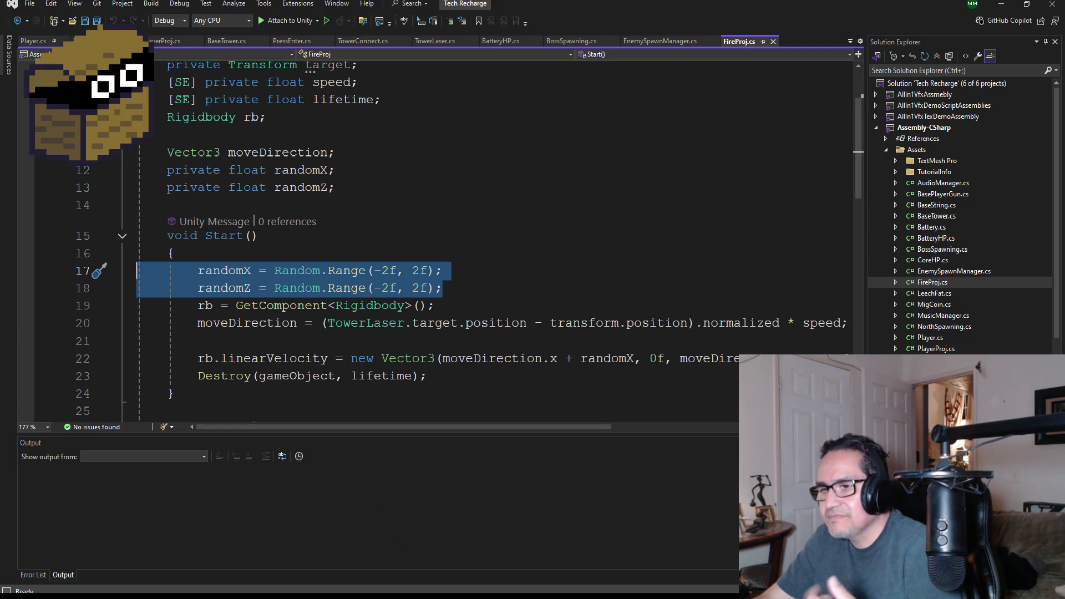
# Step: Compare Dwarf Miner's GoblinProj.cs against Tech Recharge's FireProj.cs code
pyautogui.click(328, 549)
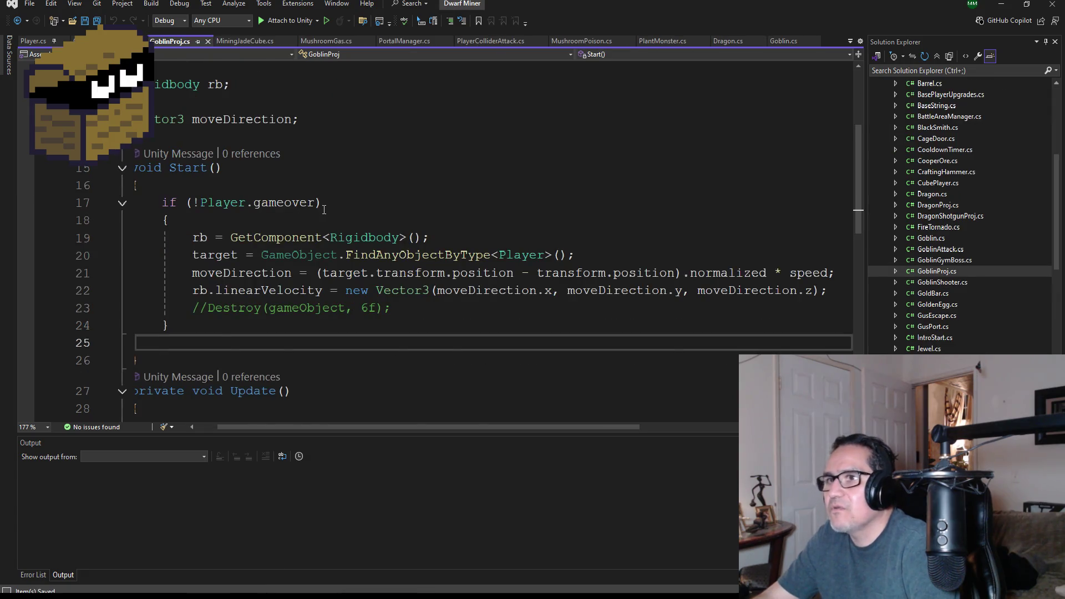
pyautogui.scroll(3, 322, 234)
pyautogui.scroll(-2, 328, 244)
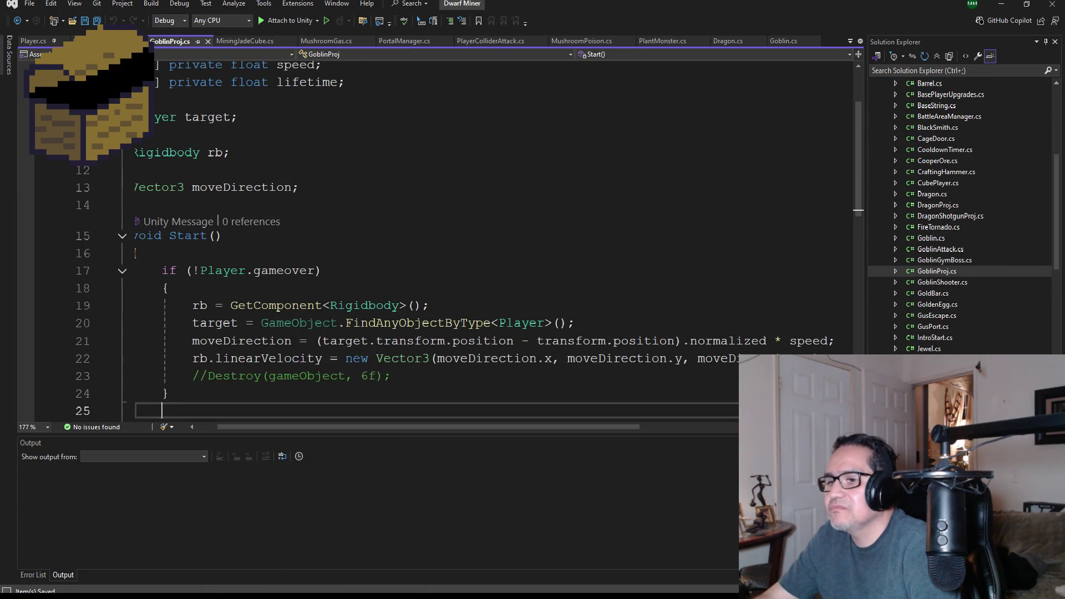
pyautogui.click(370, 563)
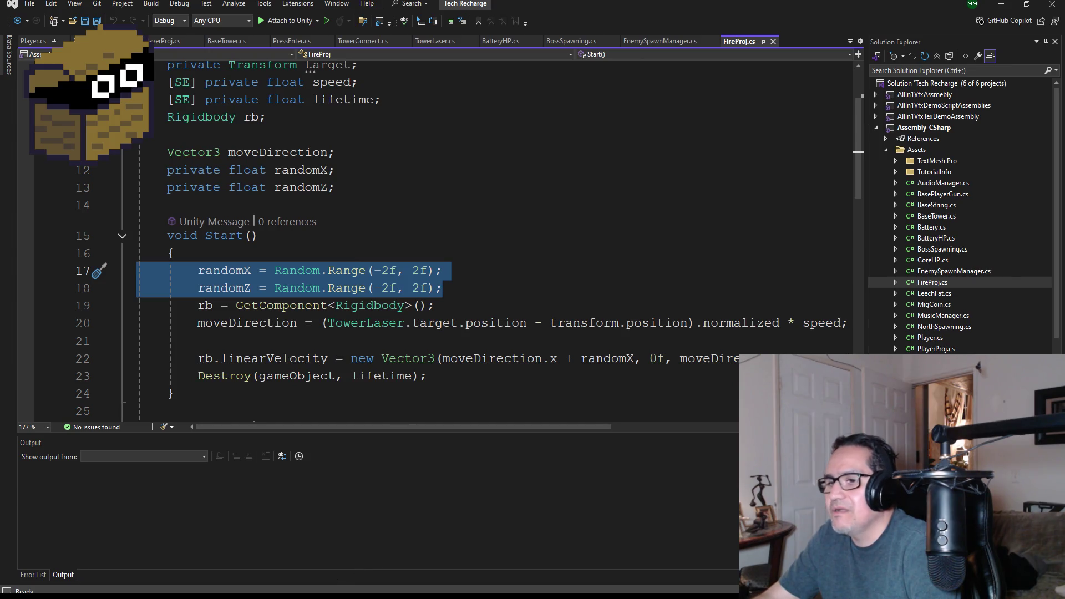
pyautogui.moveTo(350, 564)
pyautogui.click(264, 557)
pyautogui.scroll(1, 271, 285)
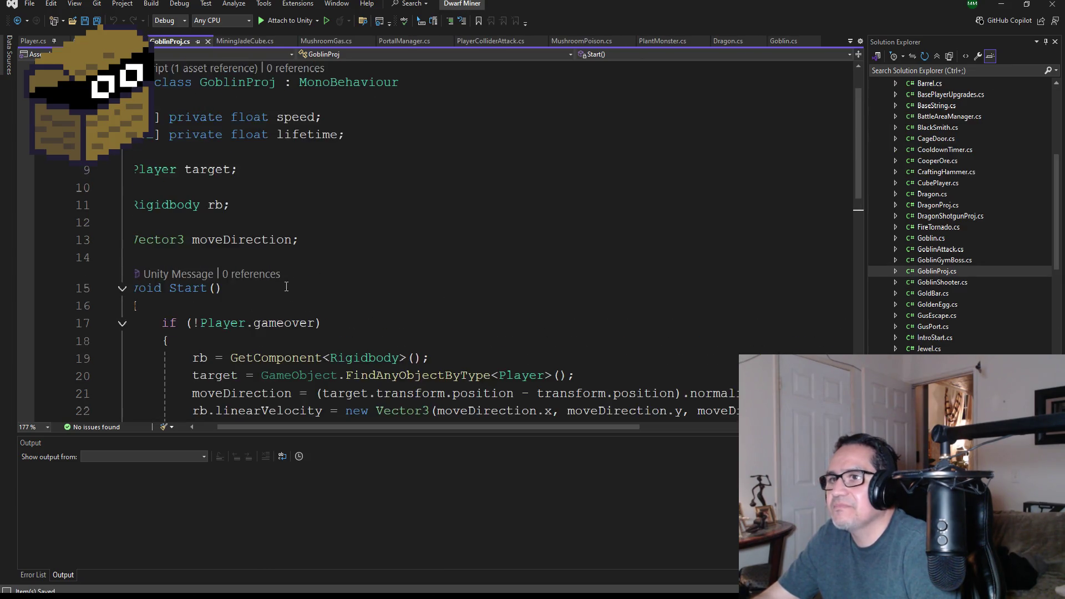
pyautogui.scroll(-2, 271, 285)
# Step: Paste the randomX and randomZ lines on a new line inside line 18's gameover check
pyautogui.click(223, 187)
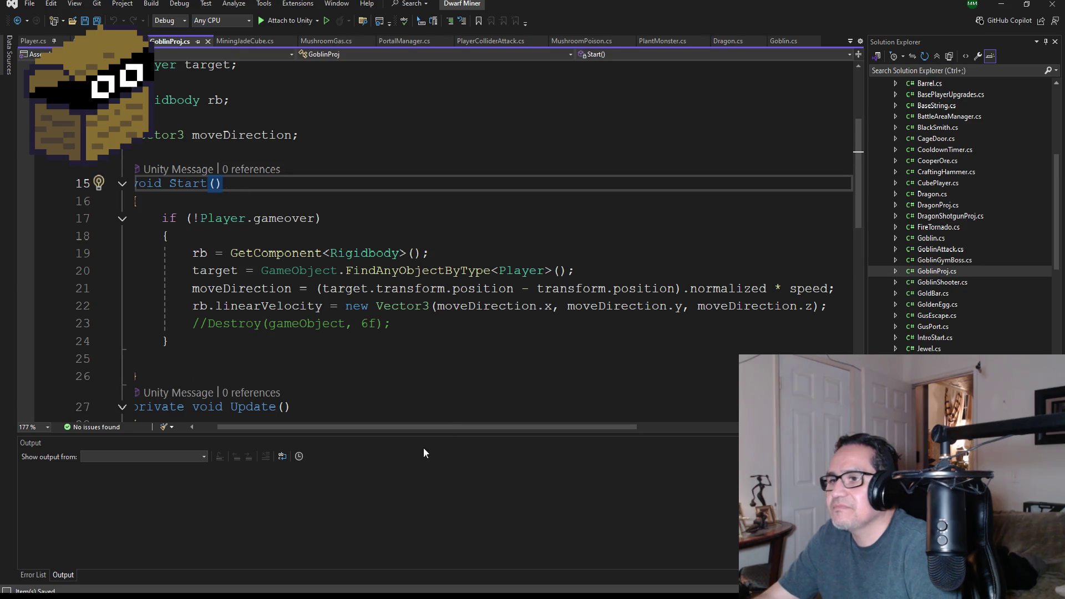
pyautogui.hscroll(-1, 460, 426)
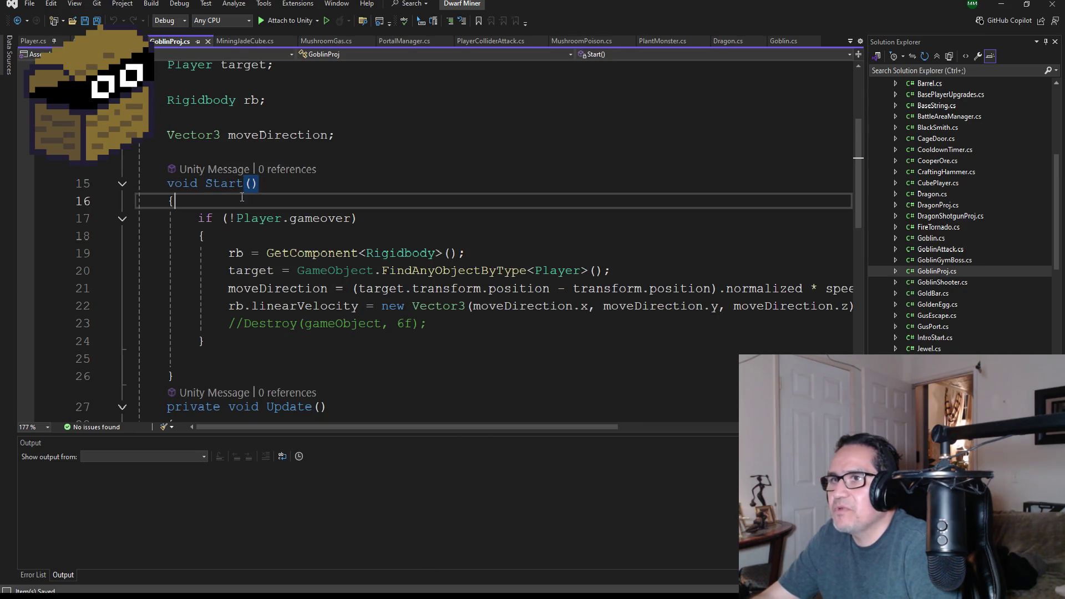
pyautogui.press('Down')
pyautogui.click(239, 236)
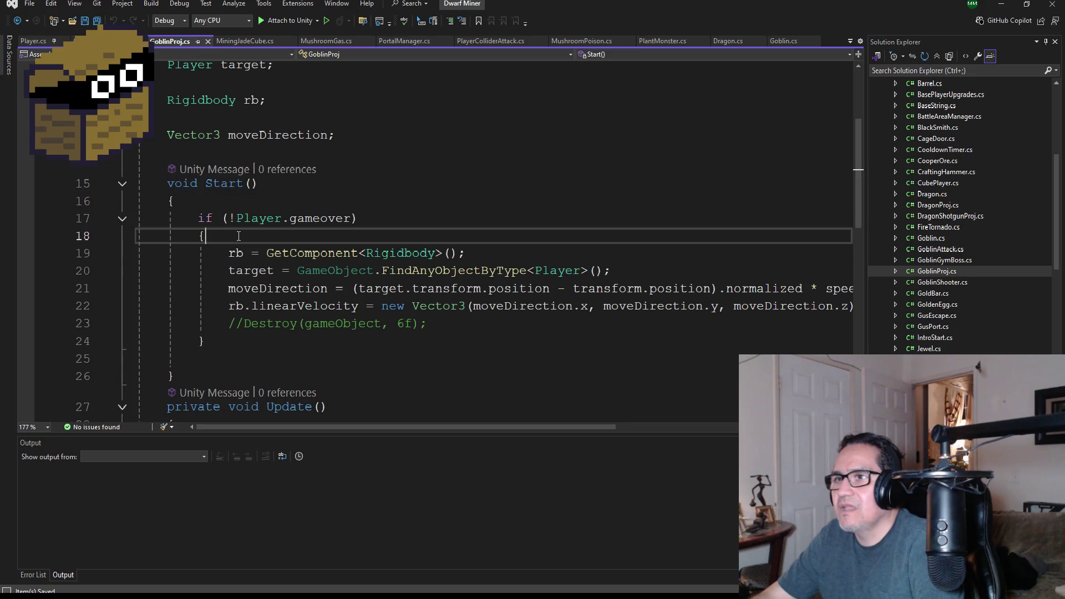
pyautogui.press('Return')
pyautogui.hotkey('ctrl', 'v')
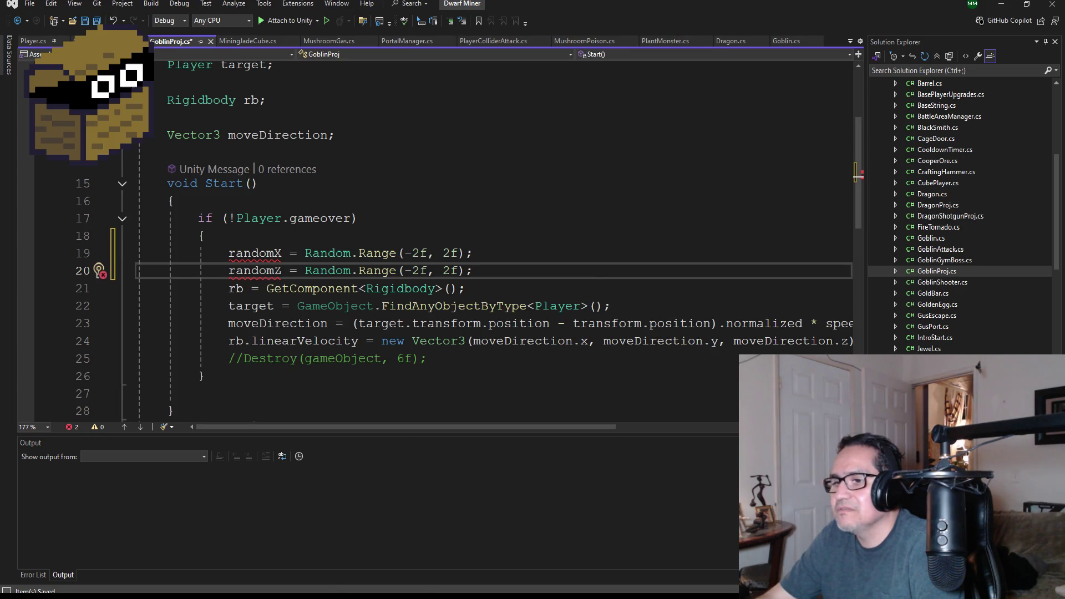
pyautogui.click(360, 559)
pyautogui.scroll(2, 325, 201)
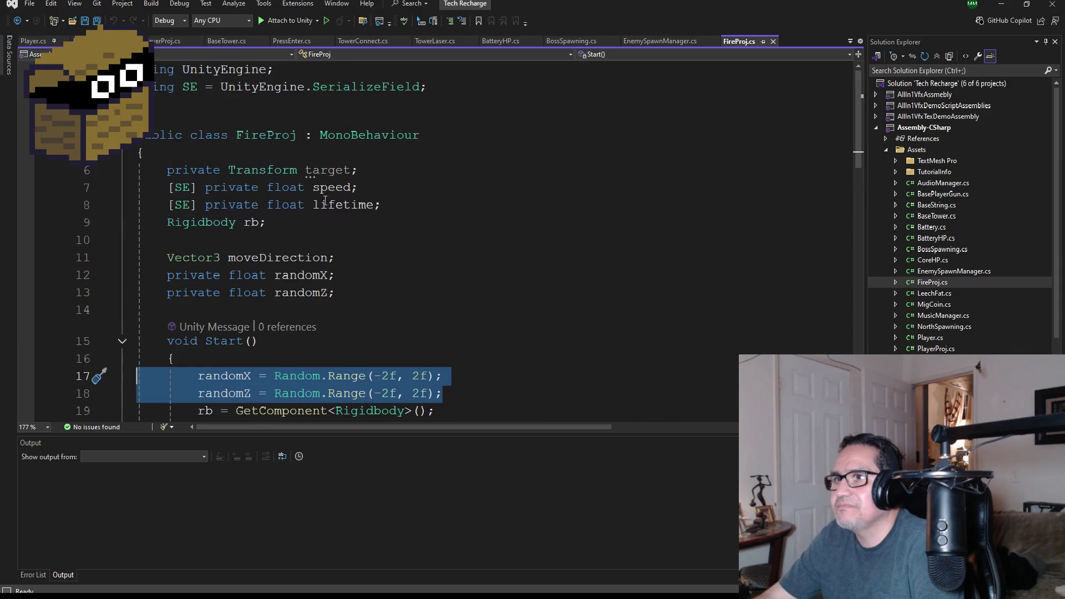
pyautogui.moveTo(335, 293)
pyautogui.mouseDown()
pyautogui.moveTo(75, 280)
pyautogui.moveTo(121, 281)
pyautogui.mouseUp()
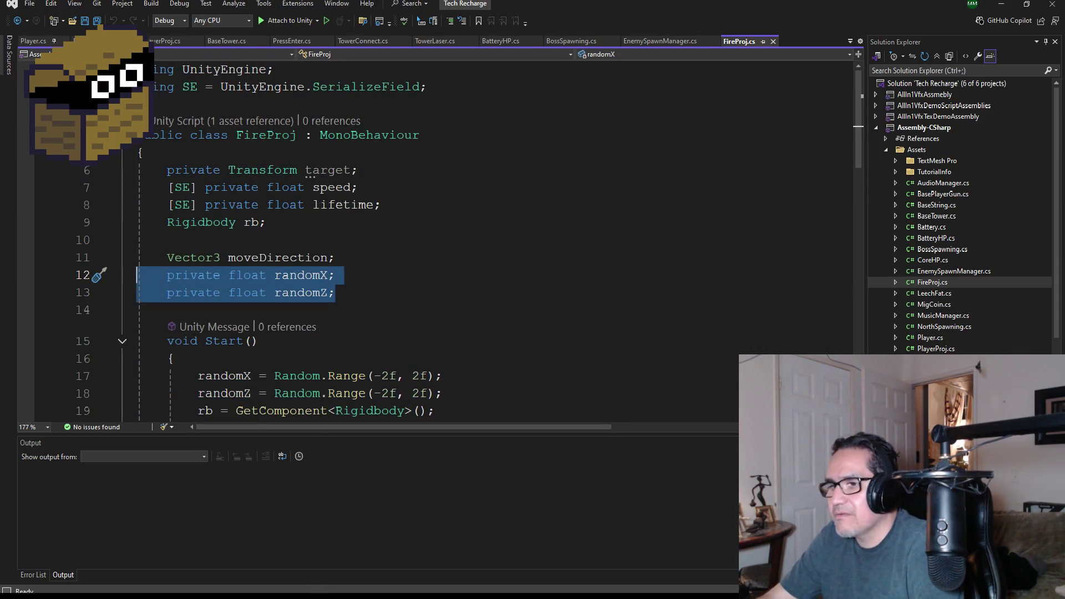
pyautogui.click(268, 563)
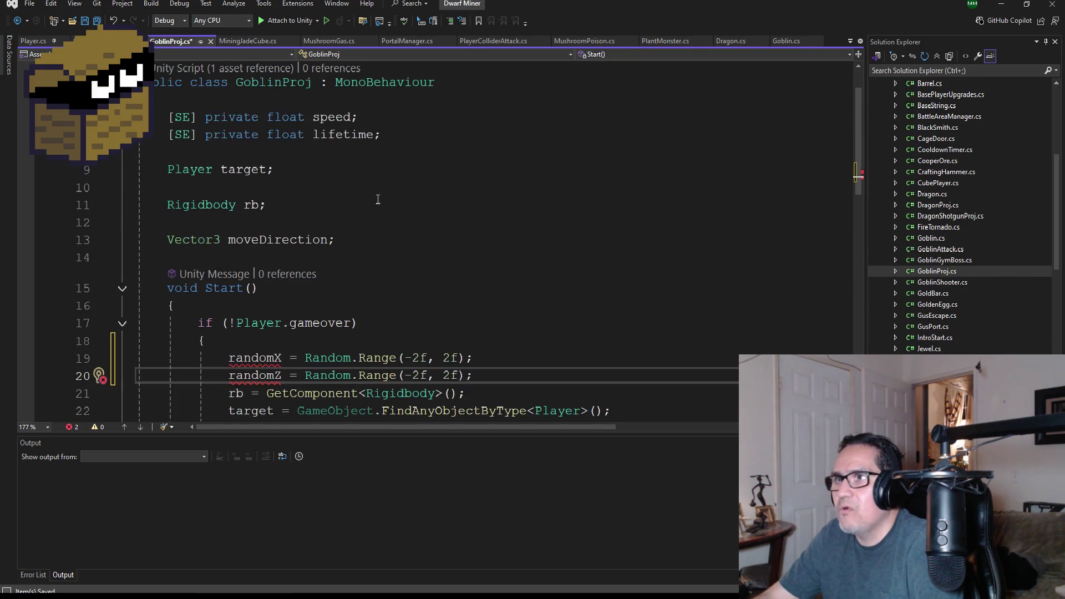
pyautogui.click(365, 238)
pyautogui.press('Return')
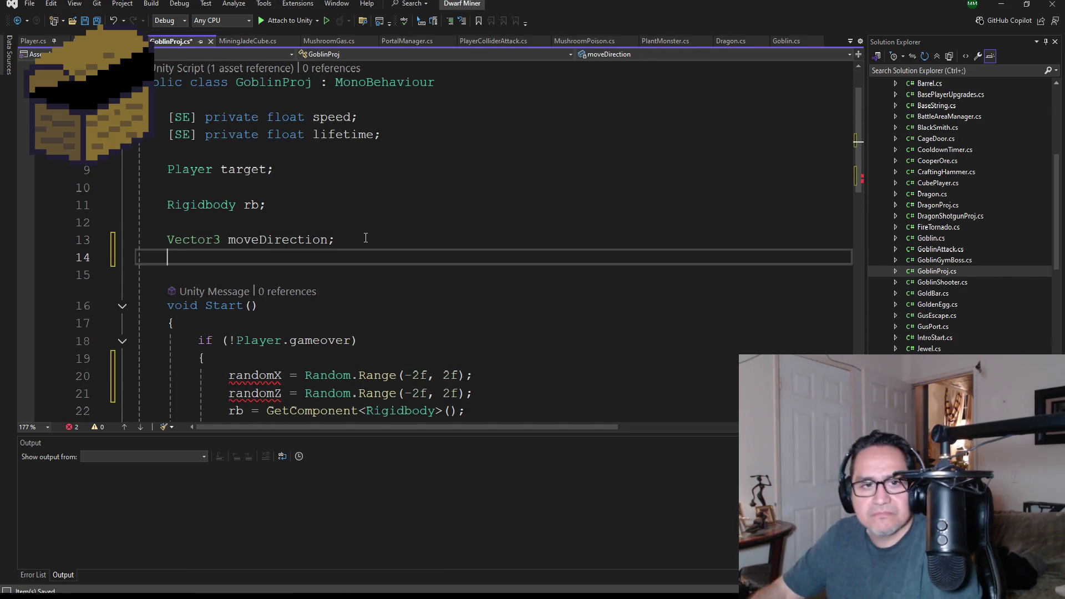
pyautogui.press('Tab')
pyautogui.scroll(-3, 333, 227)
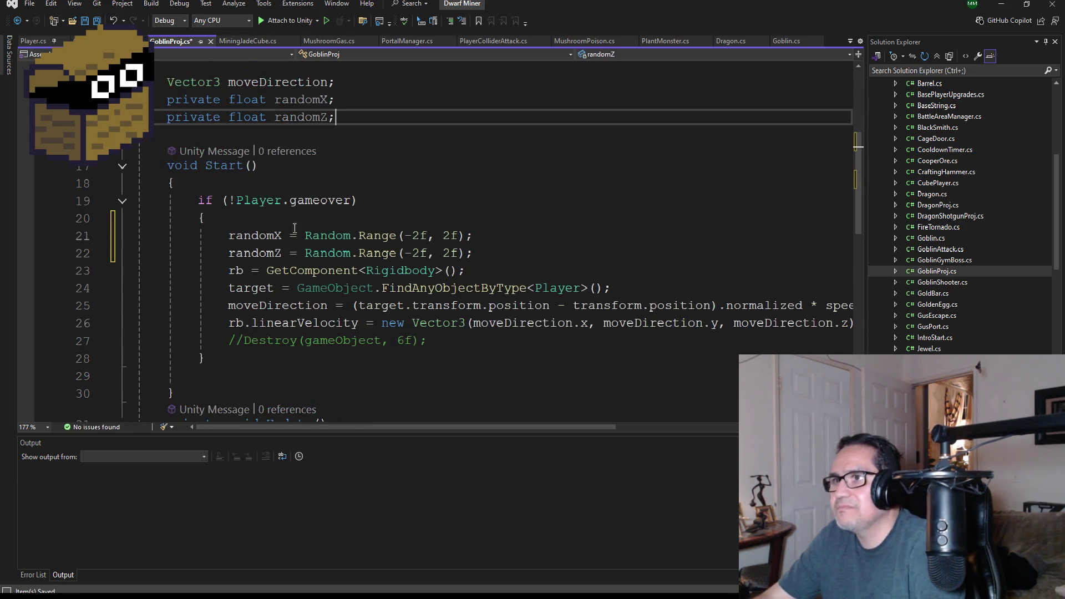
pyautogui.hotkey('ctrl', 's')
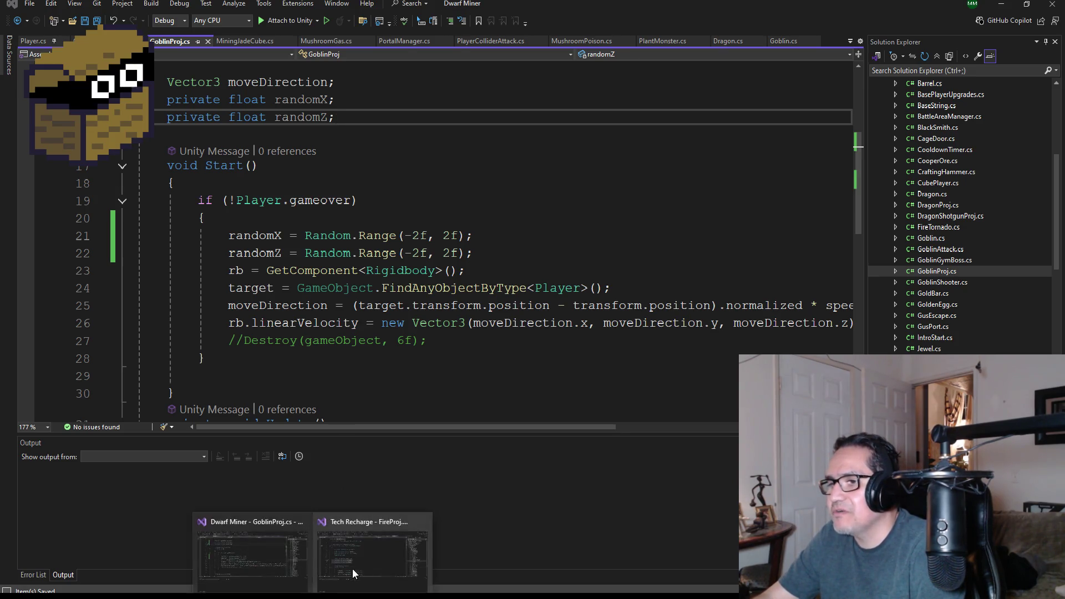
pyautogui.click(352, 568)
pyautogui.scroll(-4, 371, 322)
pyautogui.scroll(1, 596, 282)
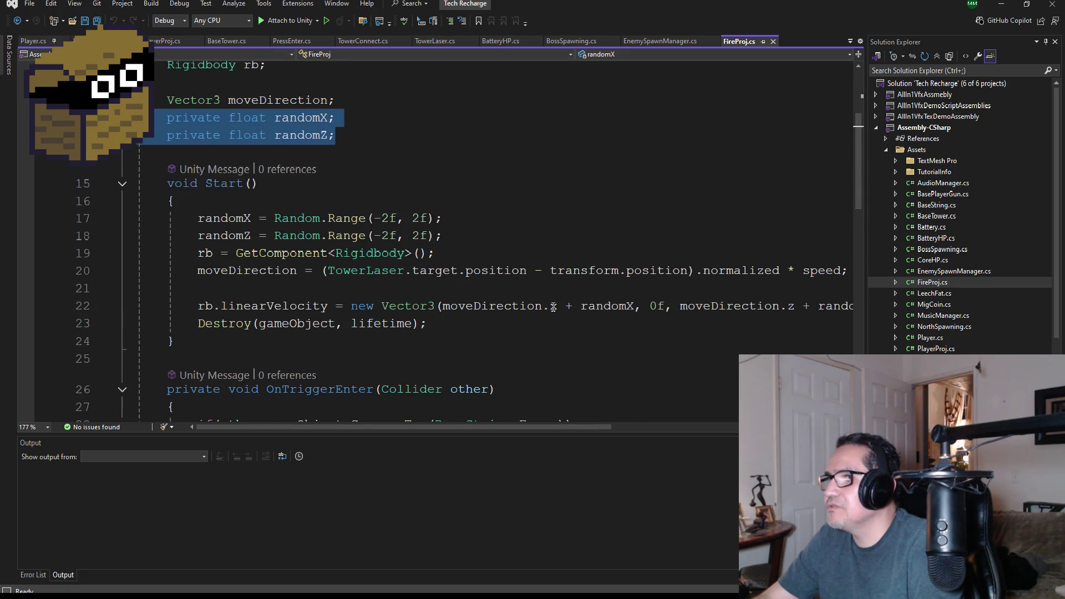
pyautogui.moveTo(634, 307)
pyautogui.mouseDown()
pyautogui.moveTo(551, 305)
pyautogui.moveTo(565, 306)
pyautogui.mouseUp()
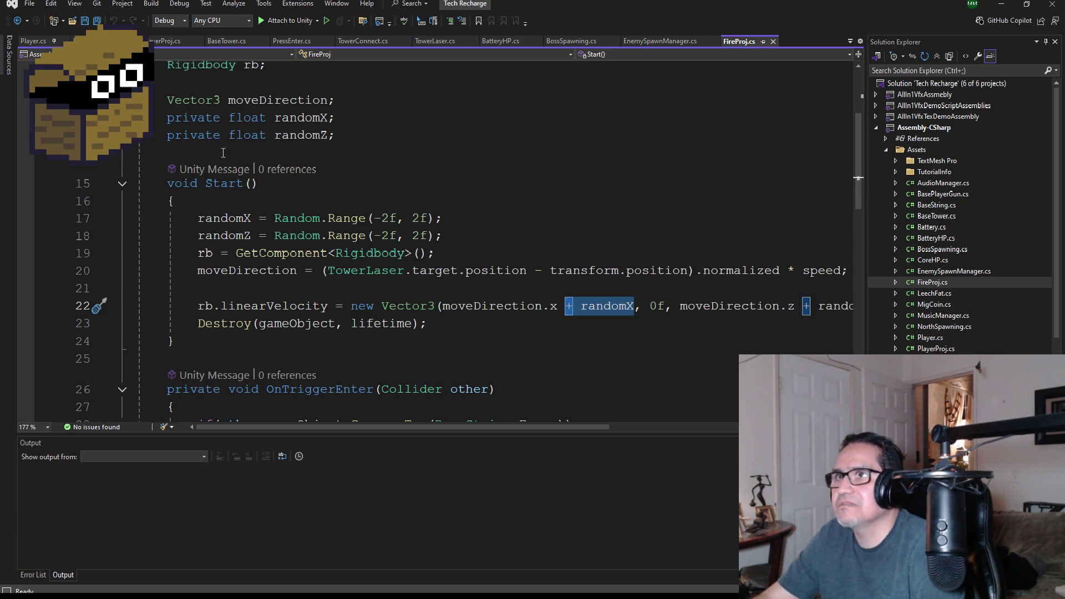
pyautogui.click(291, 571)
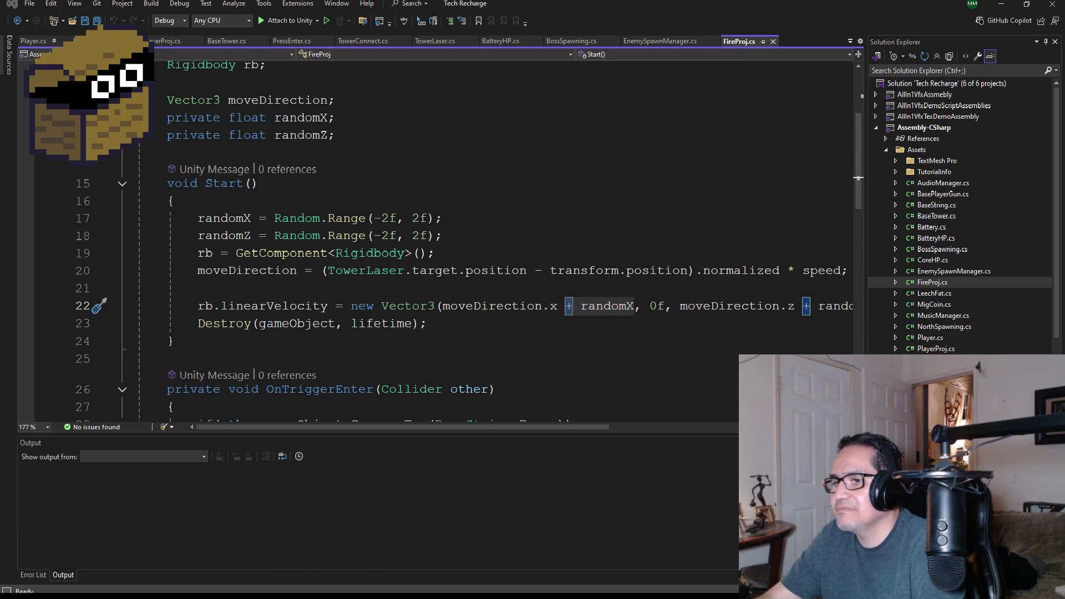
# Step: Append + randomX to moveDirection.x in line 26's velocity Vector3
pyautogui.click(277, 550)
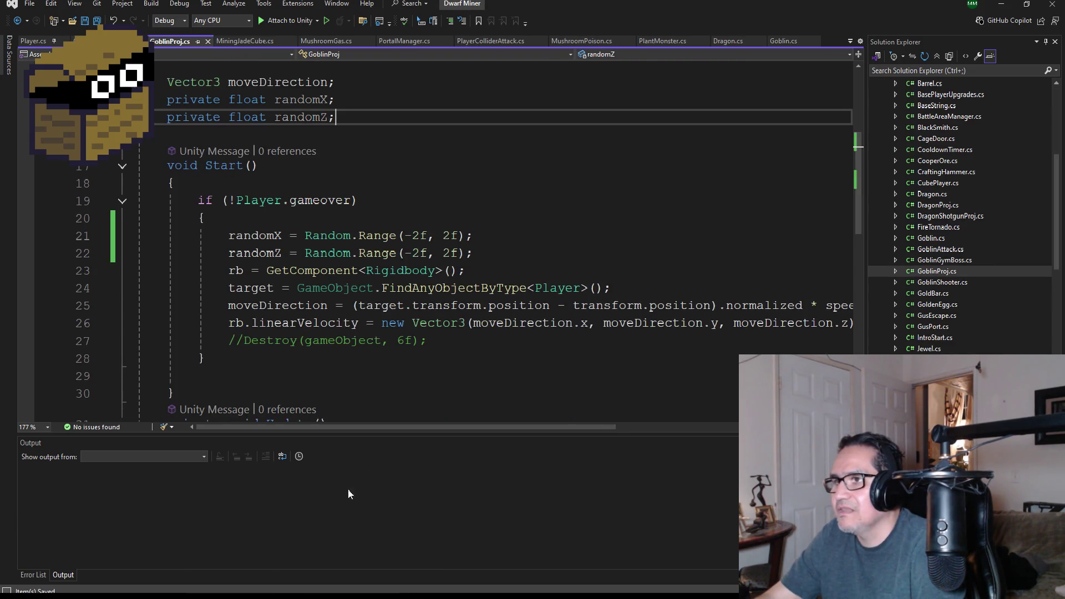
pyautogui.click(587, 323)
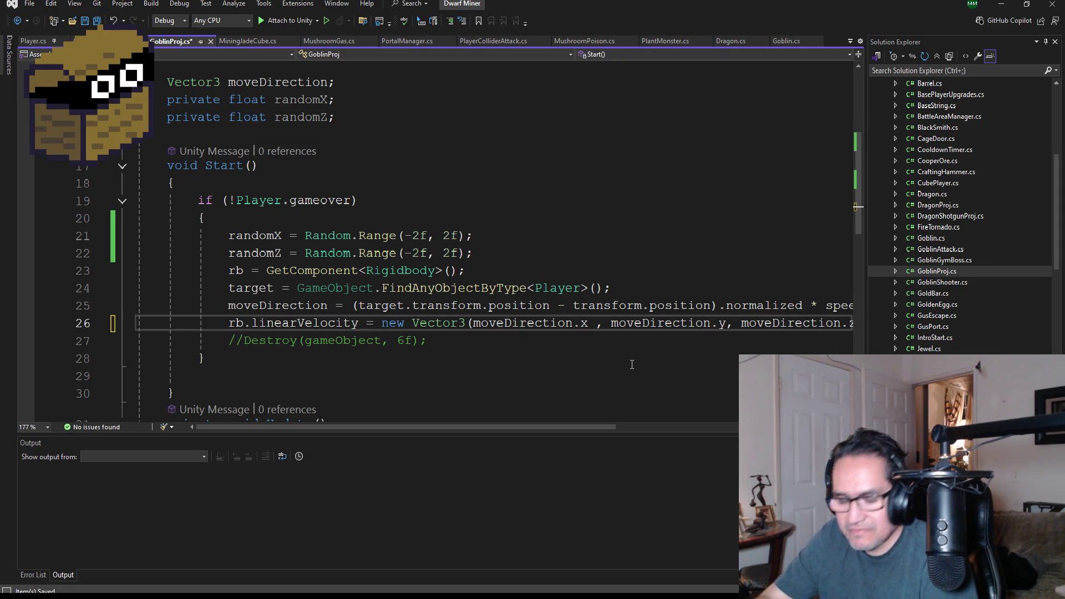
pyautogui.write('+ randomX')
pyautogui.moveTo(574, 428); pyautogui.dragTo(671, 413)
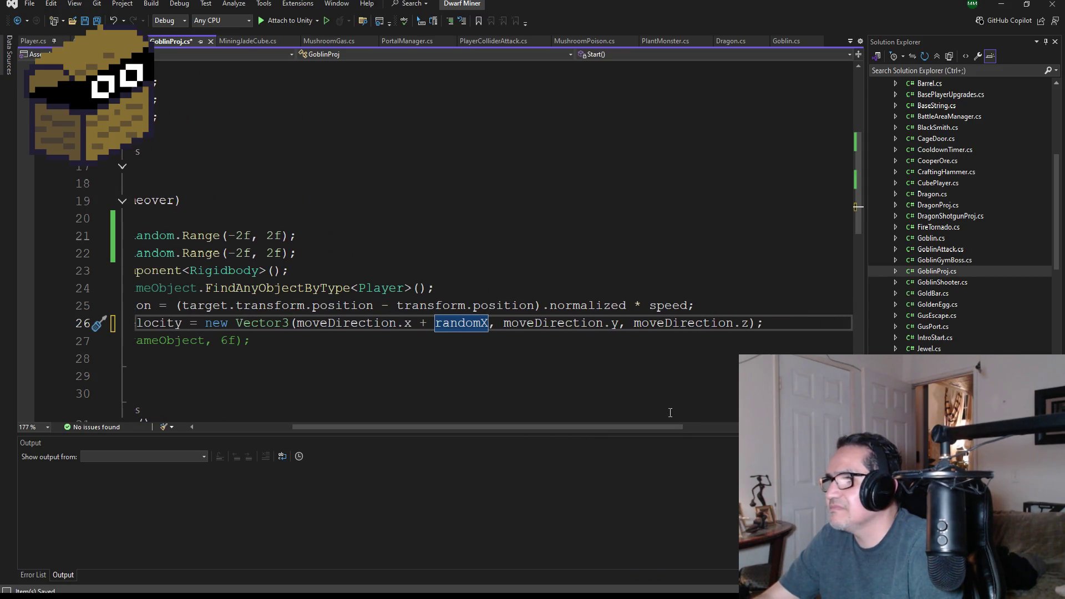
# Step: Keep moveDirection.y unchanged and add + randomZ to moveDirection.z
pyautogui.click(619, 323)
pyautogui.write('+ randomX')
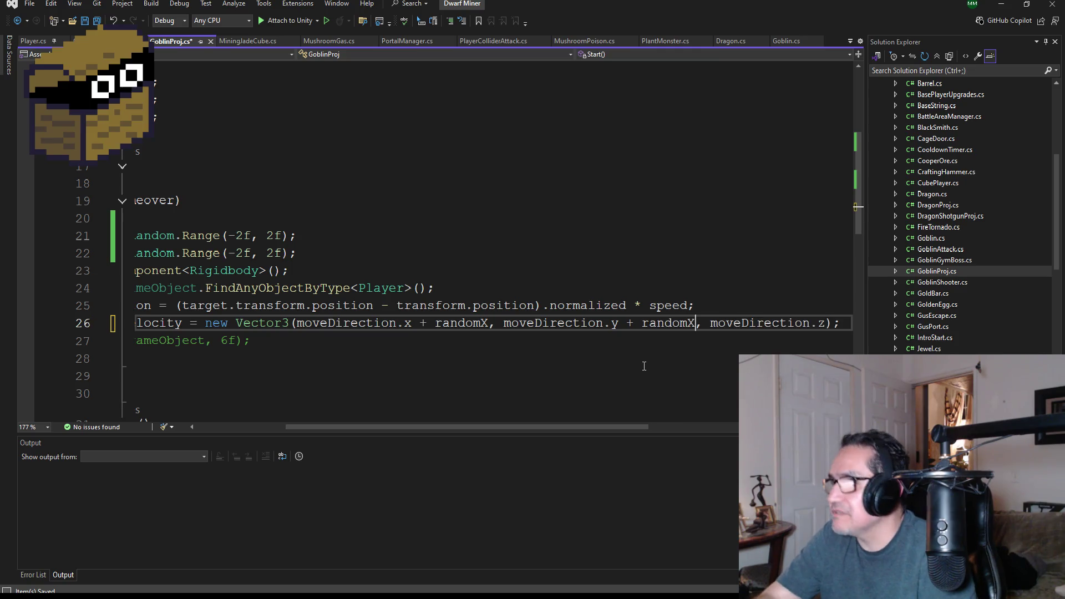
pyautogui.press('BackSpace')
pyautogui.write('Y')
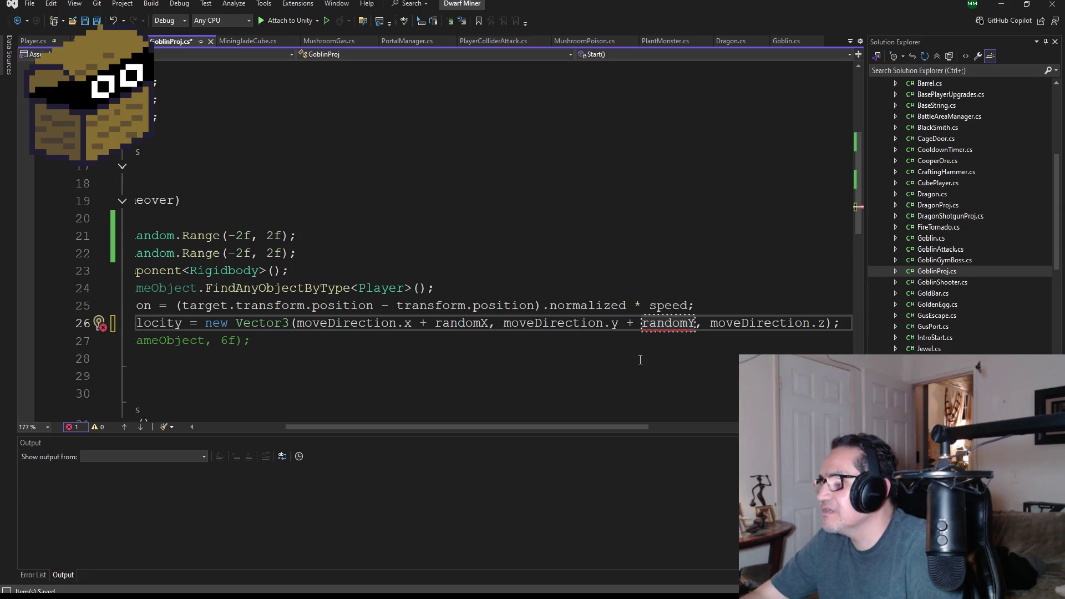
pyautogui.press('BackSpace')
pyautogui.press('BackSpace')
pyautogui.press('BackSpace')
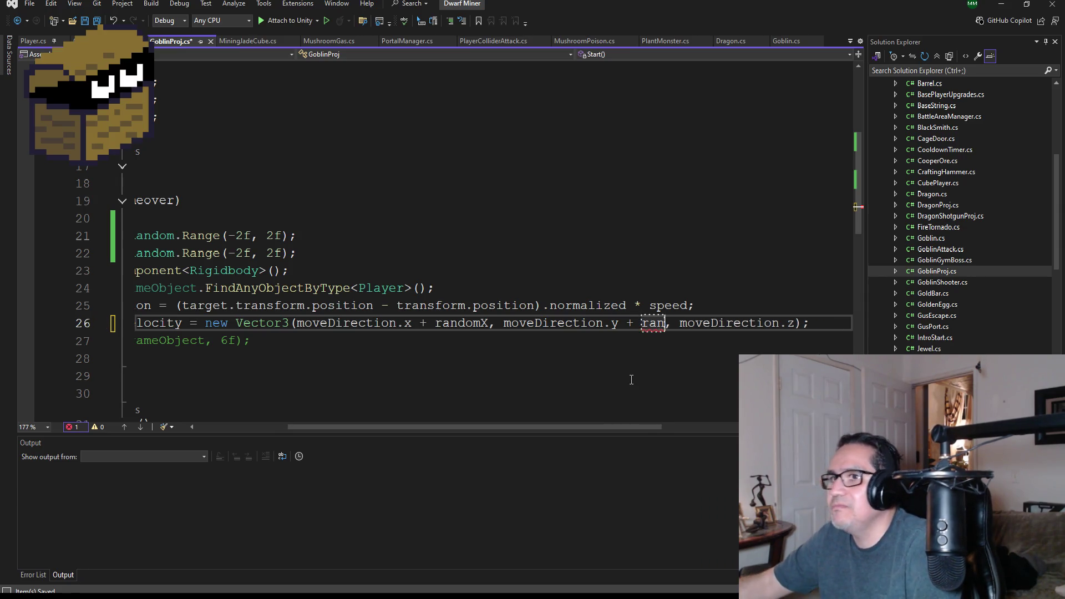
pyautogui.write('rand')
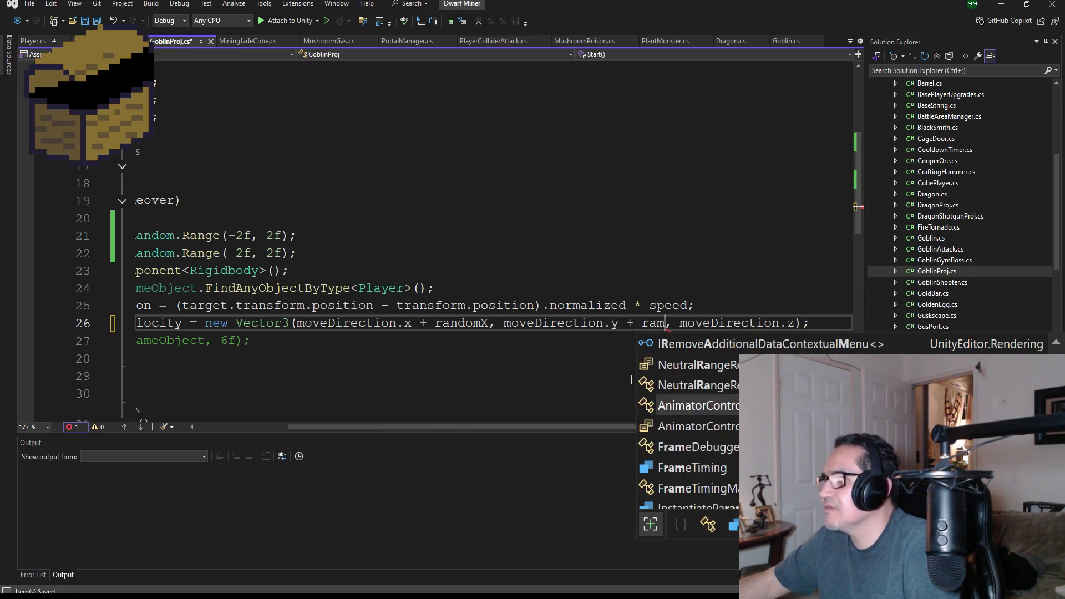
pyautogui.press('Tab')
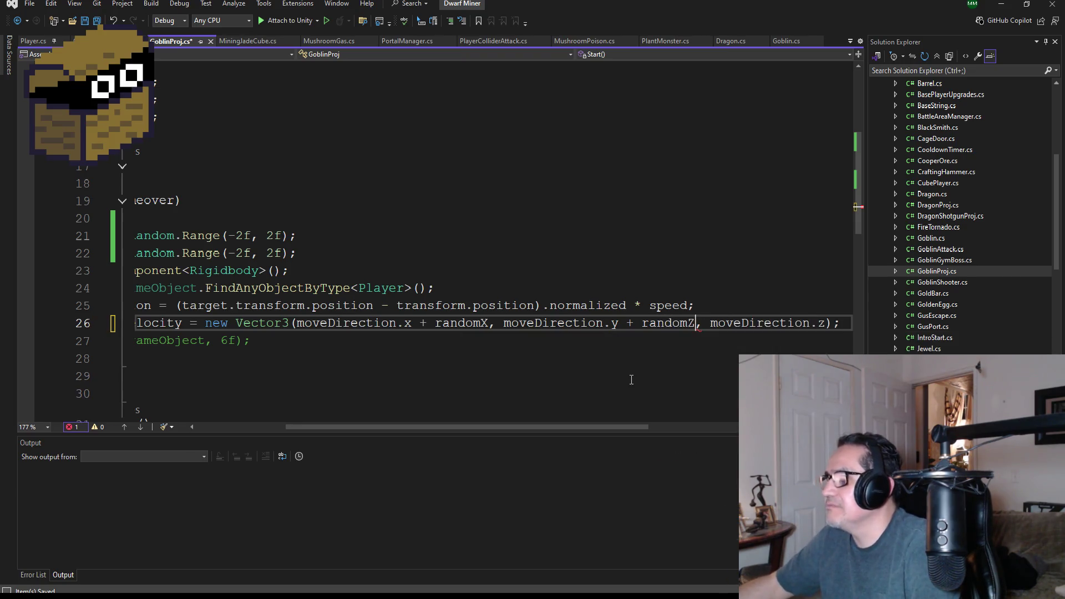
pyautogui.press('BackSpace')
pyautogui.press('BackSpace')
pyautogui.press('BackSpace')
pyautogui.press('BackSpace')
pyautogui.press('BackSpace')
pyautogui.press('BackSpace')
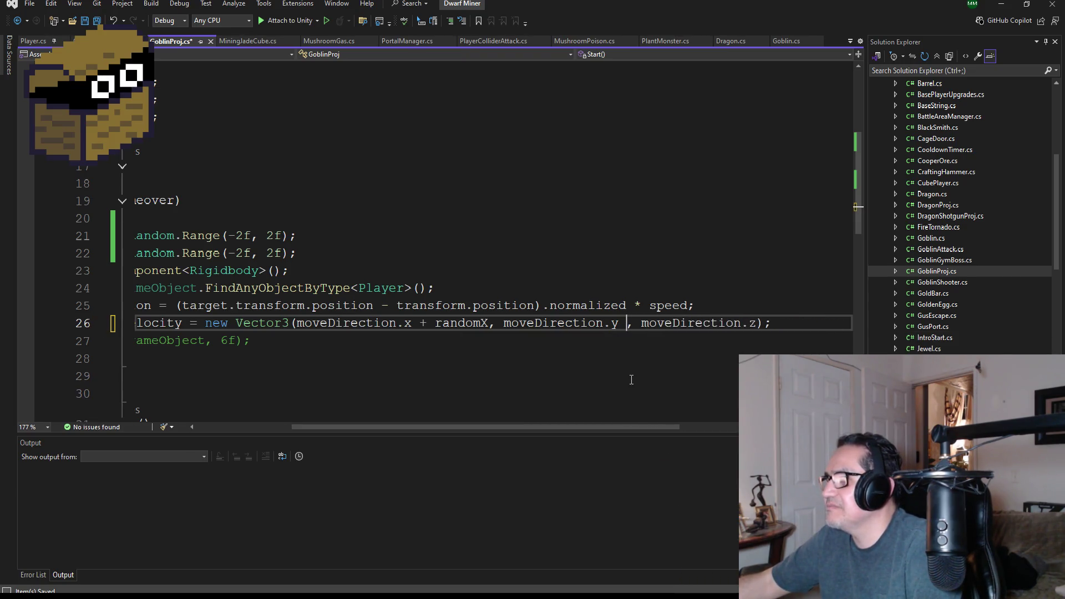
pyautogui.press('Right')
pyautogui.press('Right')
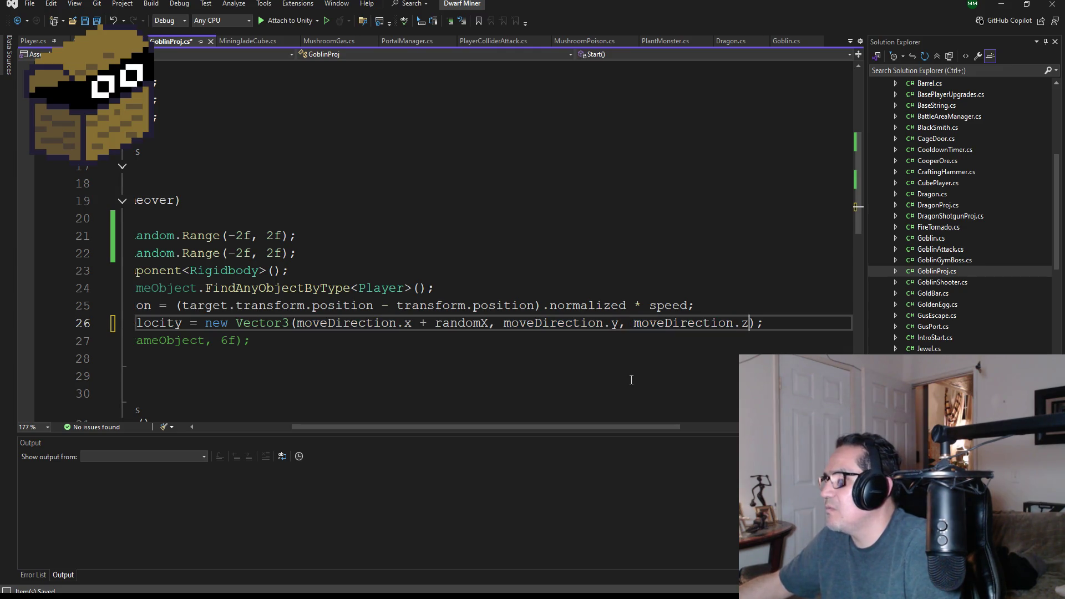
pyautogui.write('+ Rand')
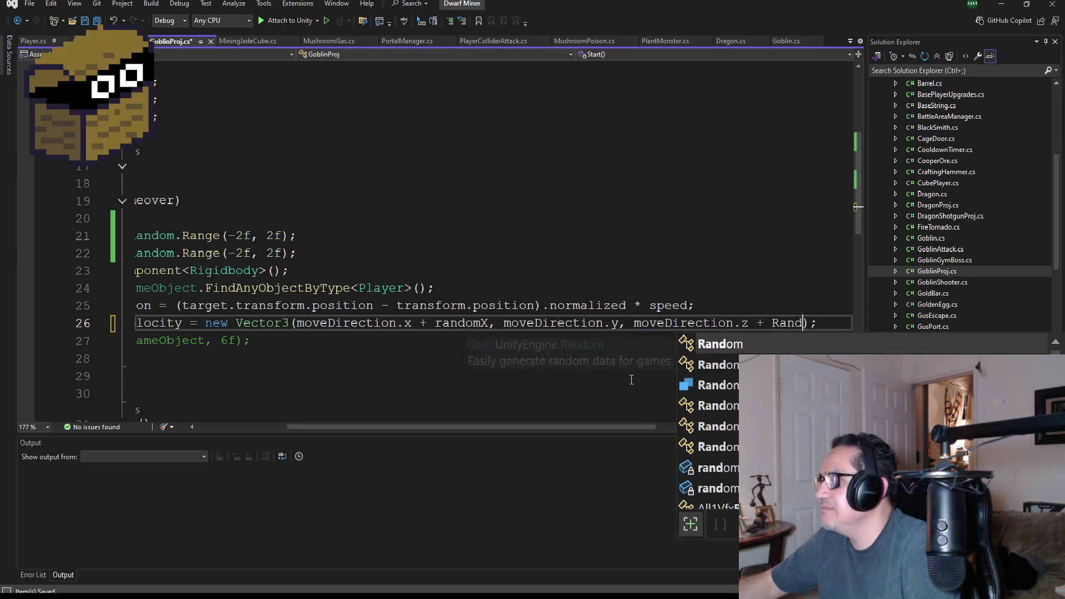
pyautogui.press('Down')
pyautogui.press('Down')
pyautogui.press('Down')
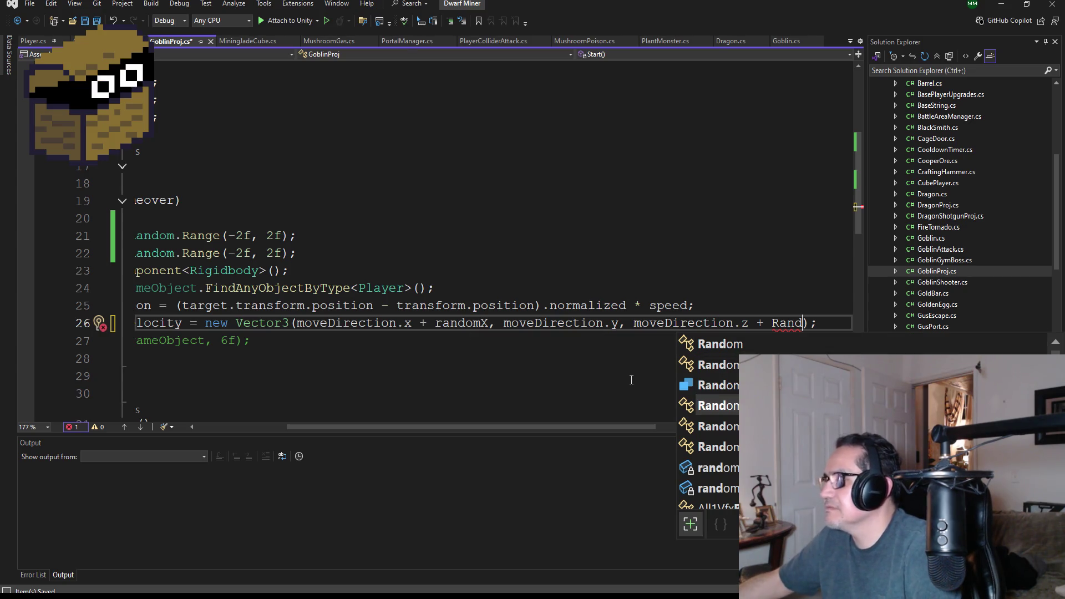
pyautogui.press('Tab')
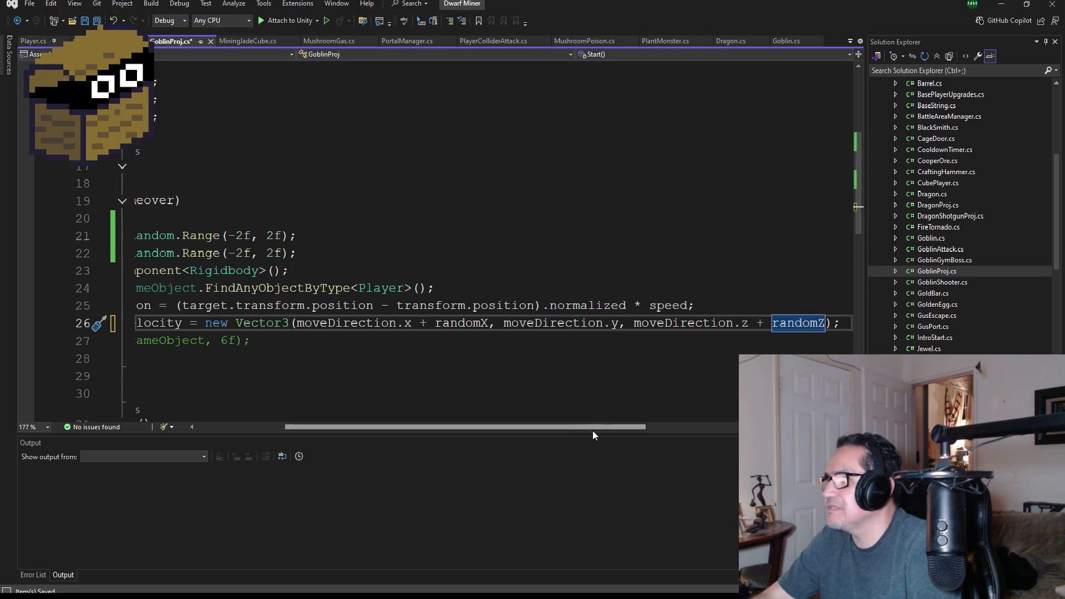
pyautogui.moveTo(592, 431)
pyautogui.mouseDown()
pyautogui.moveTo(634, 422)
pyautogui.moveTo(348, 435)
pyautogui.mouseUp()
# Step: Review GoblinProj's Start() method and save the random-spread changes to GoblinProj.cs
pyautogui.click(298, 270)
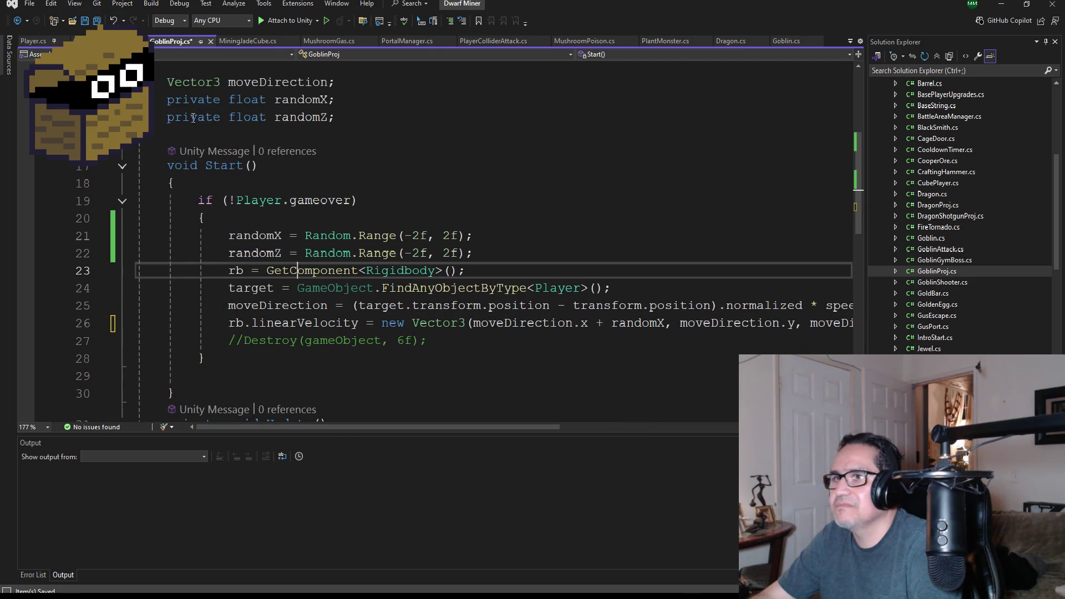
pyautogui.moveTo(384, 231)
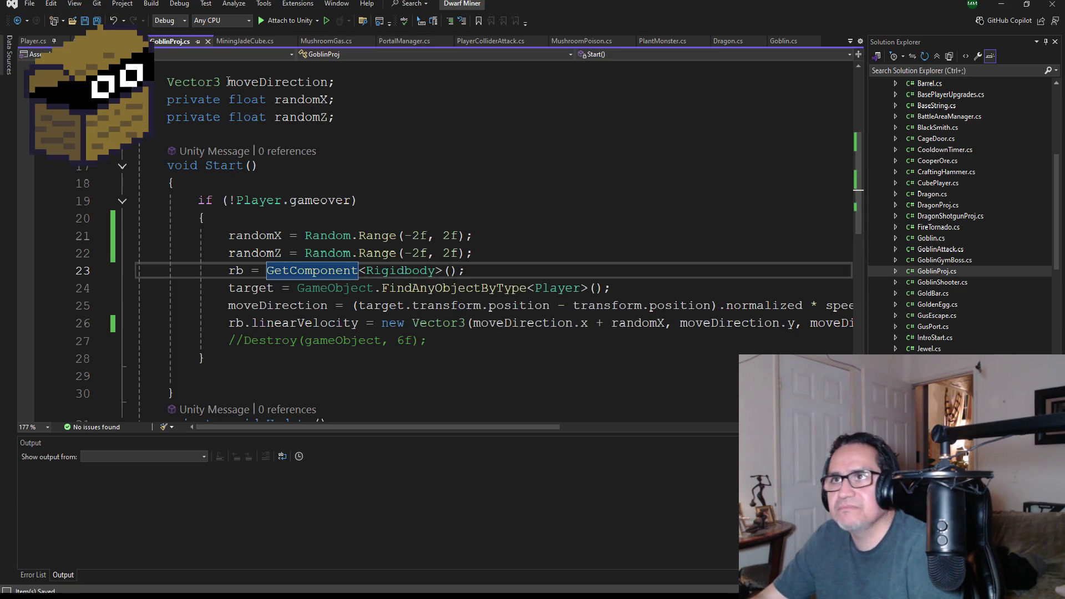
pyautogui.moveTo(270, 93)
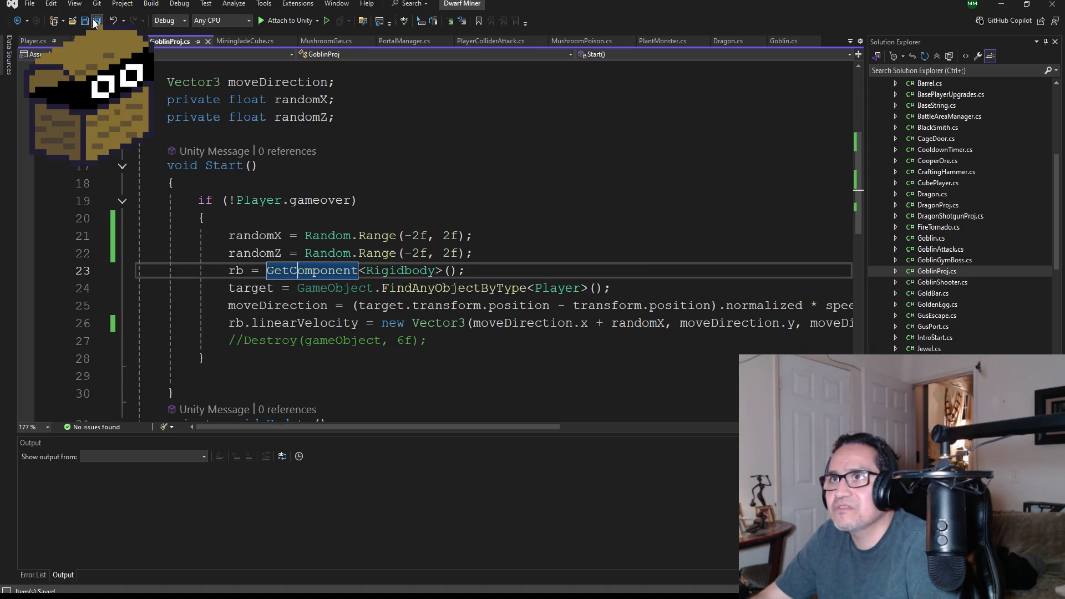
pyautogui.scroll(2, 566, 278)
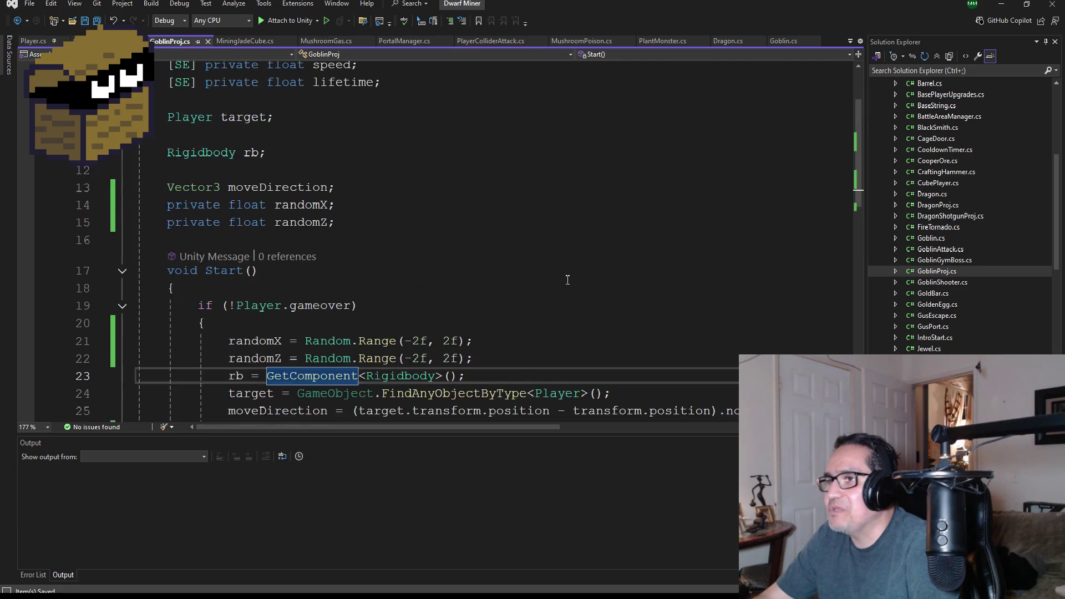
pyautogui.scroll(-3, 566, 278)
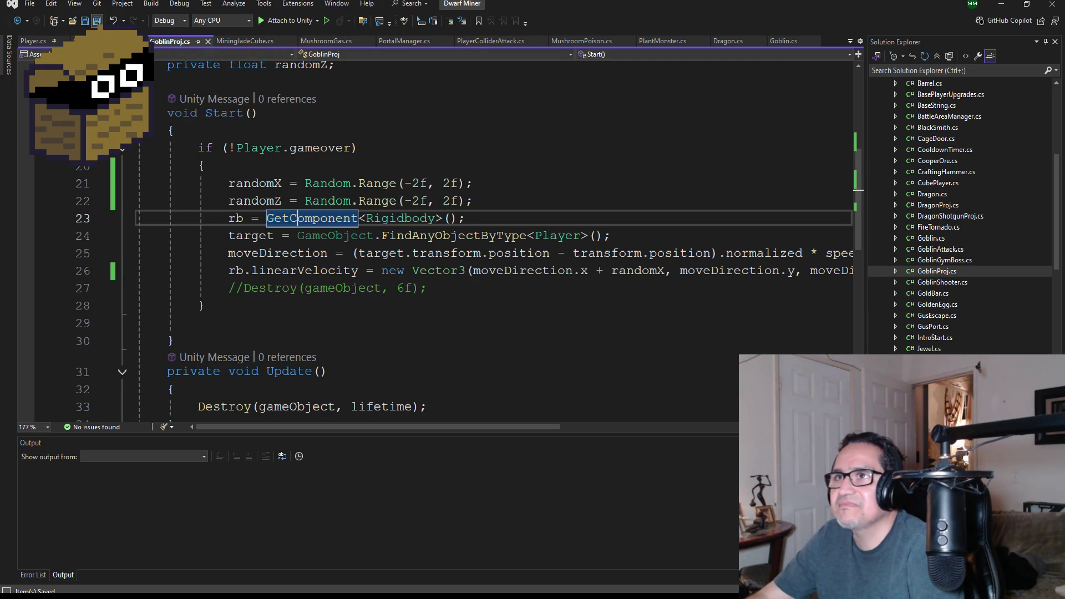
pyautogui.scroll(5, 355, 211)
pyautogui.scroll(-3, 416, 246)
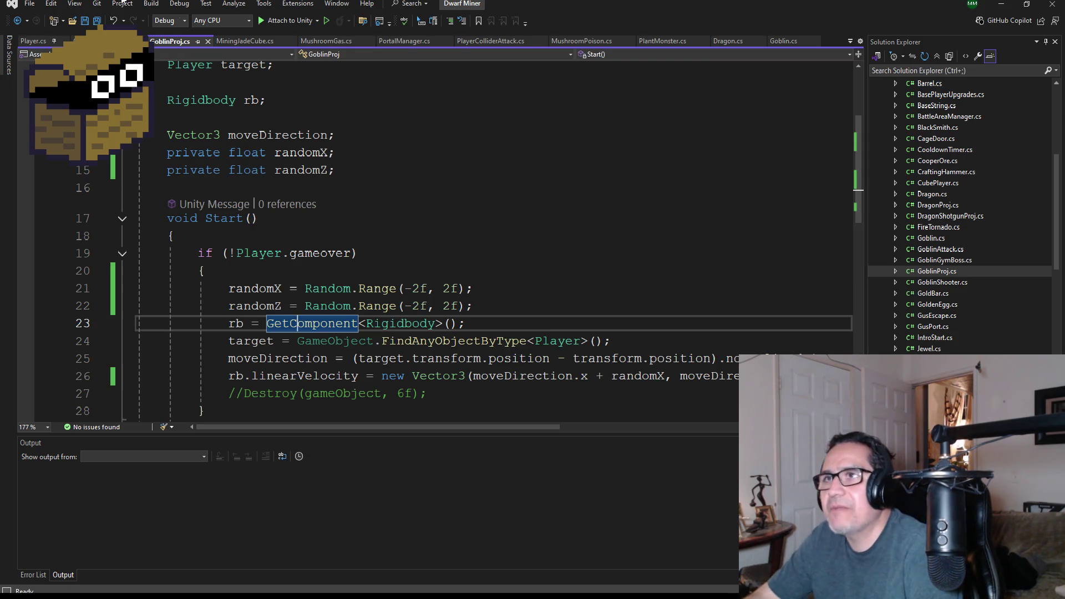
pyautogui.hotkey('ctrl', 's')
pyautogui.scroll(-1, 498, 299)
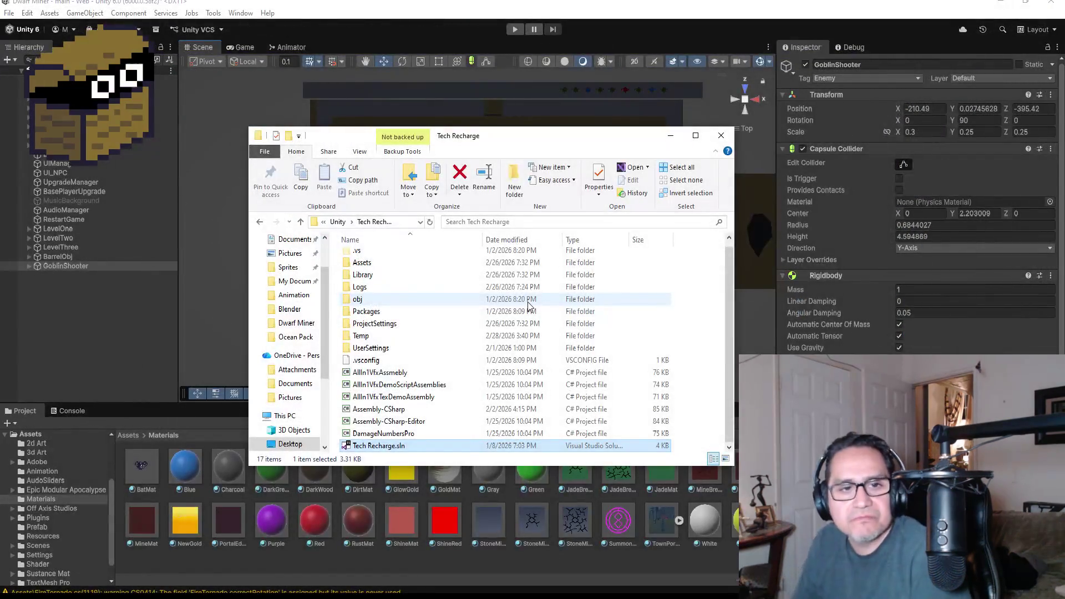
# Step: Minimize the Tech Recharge folder window and select GoblinShooter in the Hierarchy
pyautogui.click(670, 136)
pyautogui.click(70, 266)
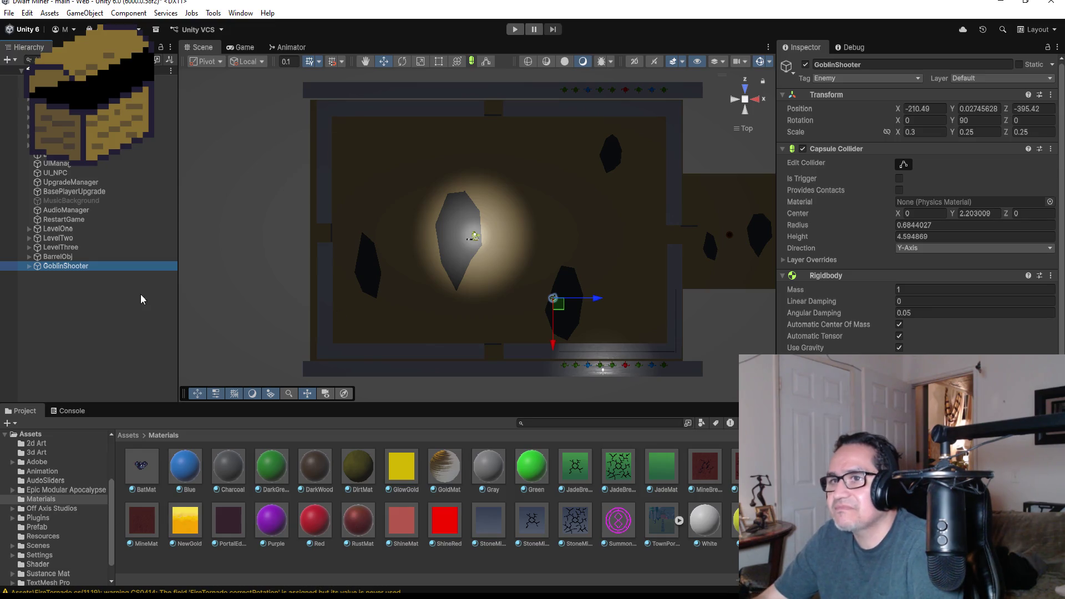
pyautogui.click(75, 258)
pyautogui.click(81, 266)
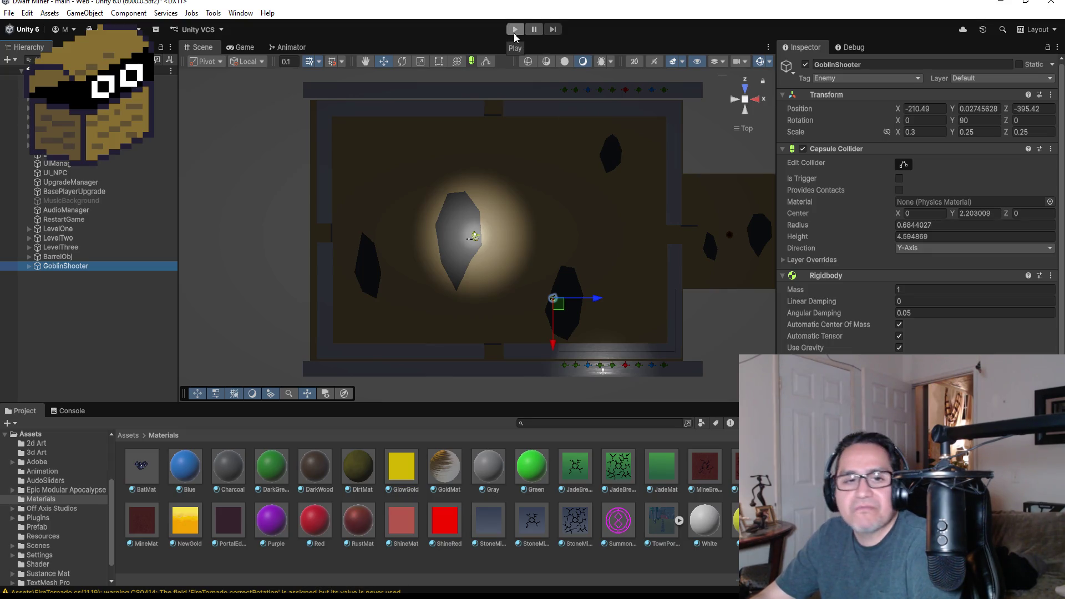
# Step: Frame the GoblinShooter enemy in the Scene and orbit to its side
pyautogui.doubleClick(75, 262)
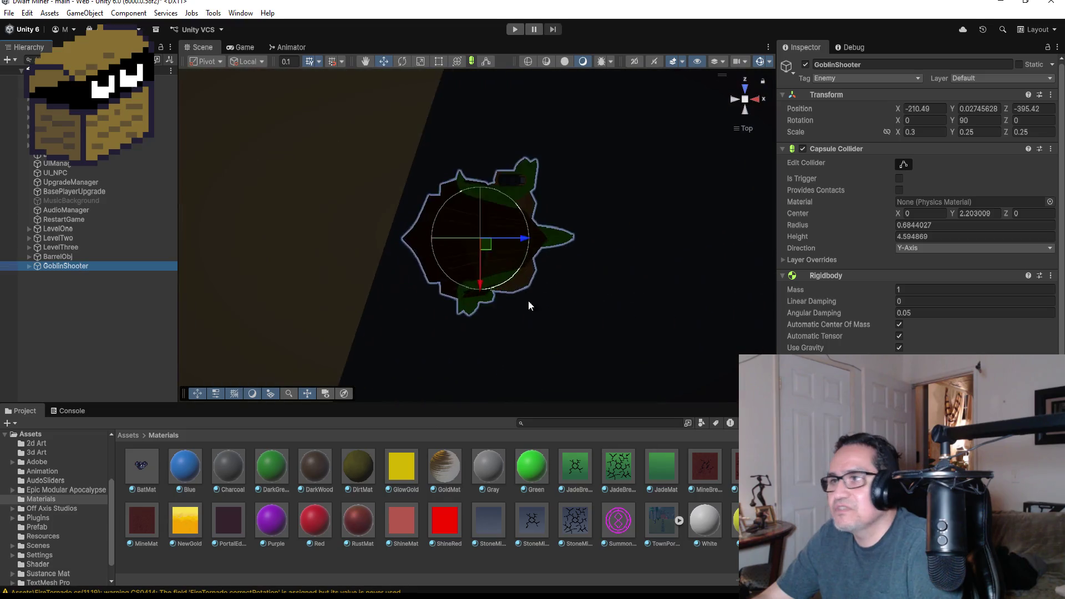
pyautogui.moveTo(623, 240)
pyautogui.mouseDown()
pyautogui.moveTo(424, 45)
pyautogui.moveTo(413, 64)
pyautogui.mouseUp()
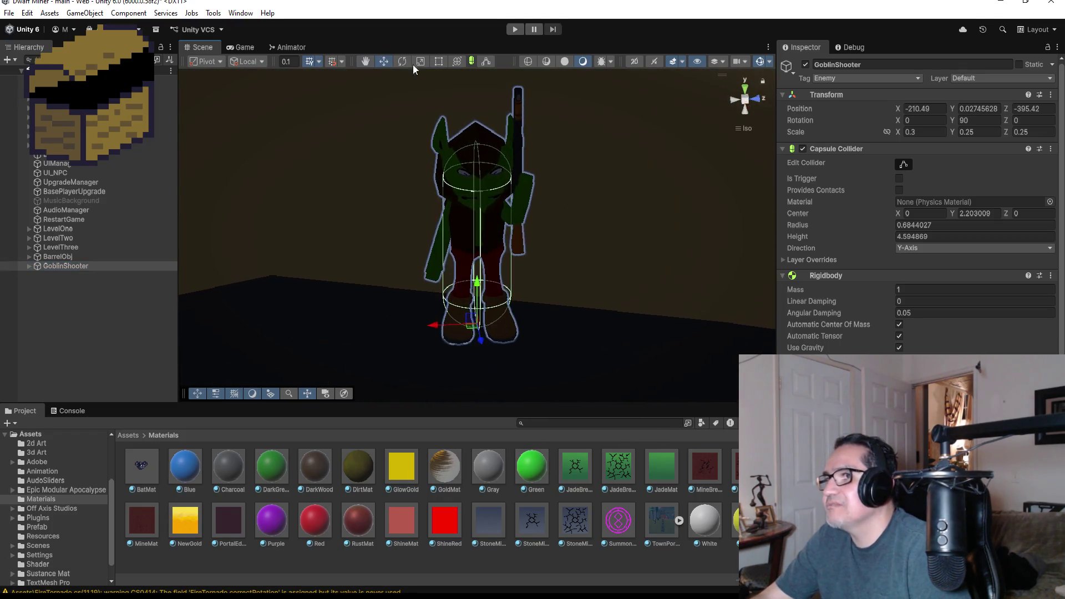
pyautogui.click(595, 223)
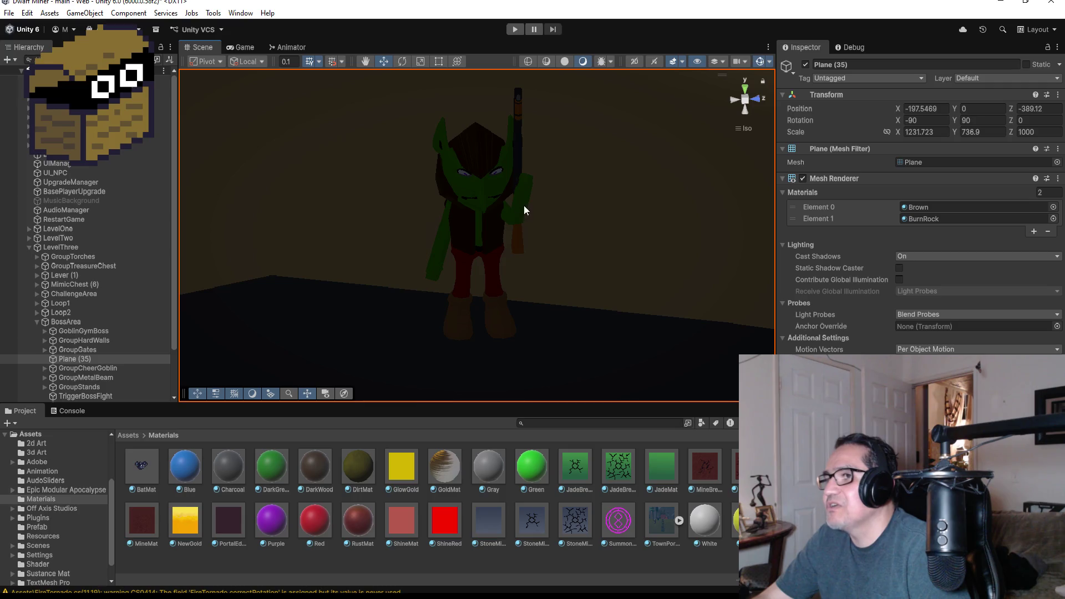
# Step: Select the GoblinHoody body and shotgun mesh Cube.001, orbit around them, then start Play mode
pyautogui.click(473, 148)
pyautogui.click(515, 138)
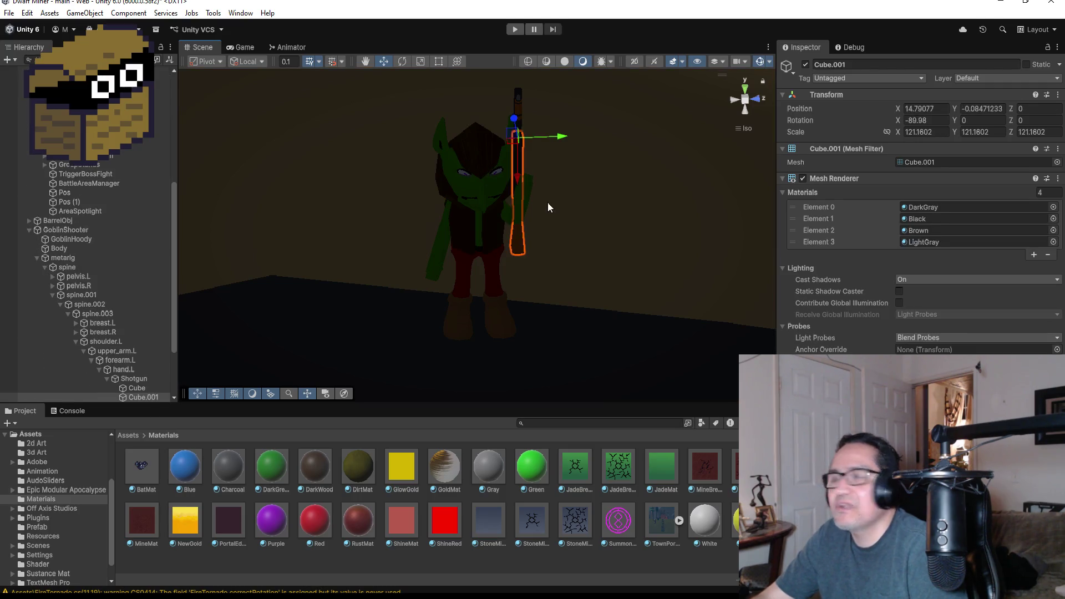
pyautogui.moveTo(566, 226)
pyautogui.mouseDown()
pyautogui.moveTo(628, 215)
pyautogui.moveTo(727, 231)
pyautogui.moveTo(510, 133)
pyautogui.mouseUp()
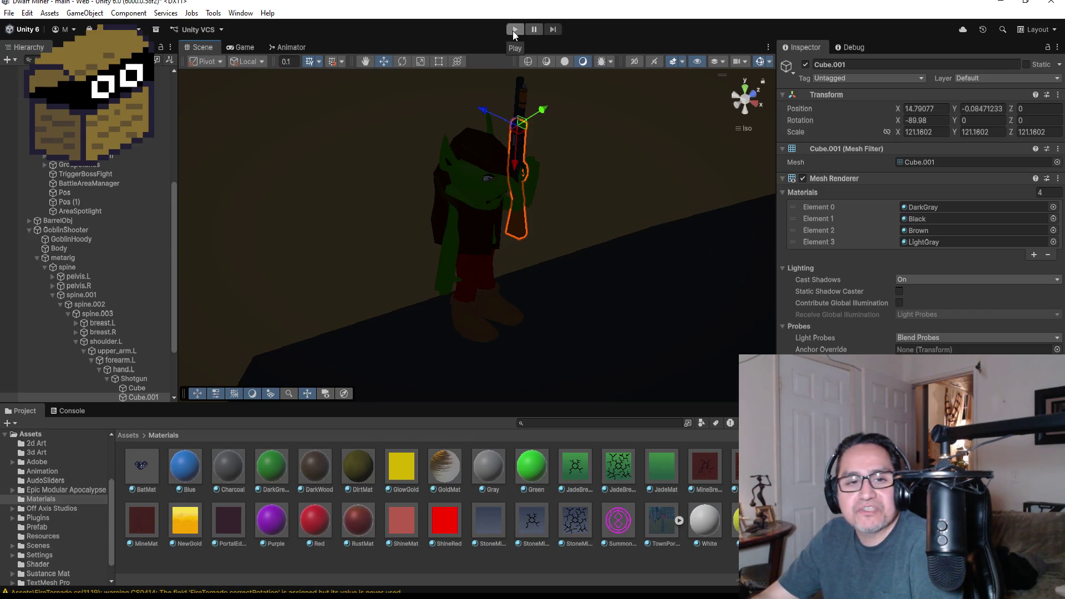
pyautogui.click(514, 30)
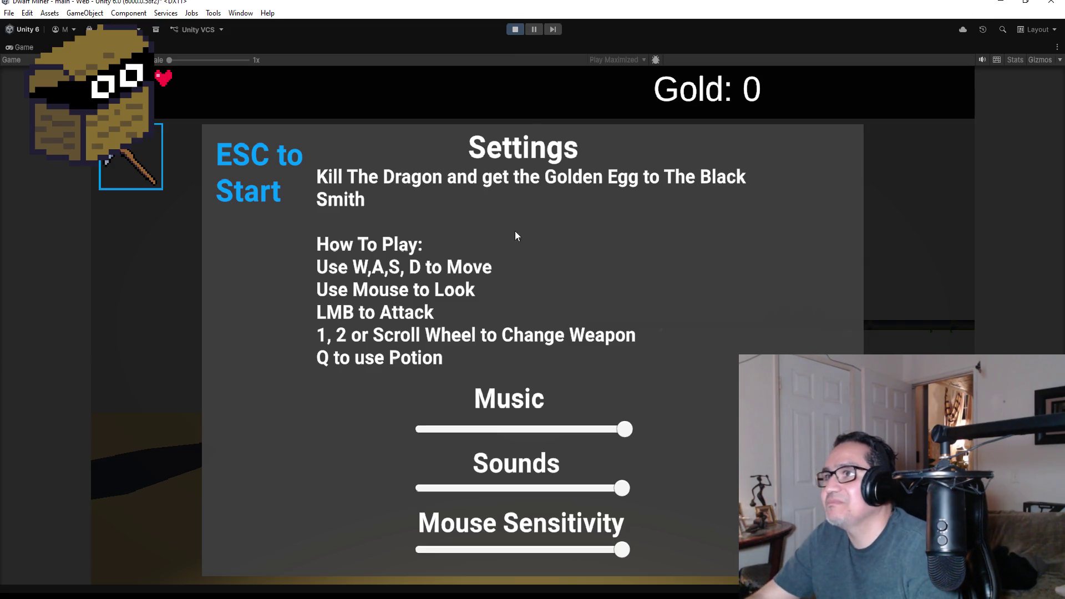
# Step: Leave the settings screen and fire test fireballs around the starting room
pyautogui.press('Escape')
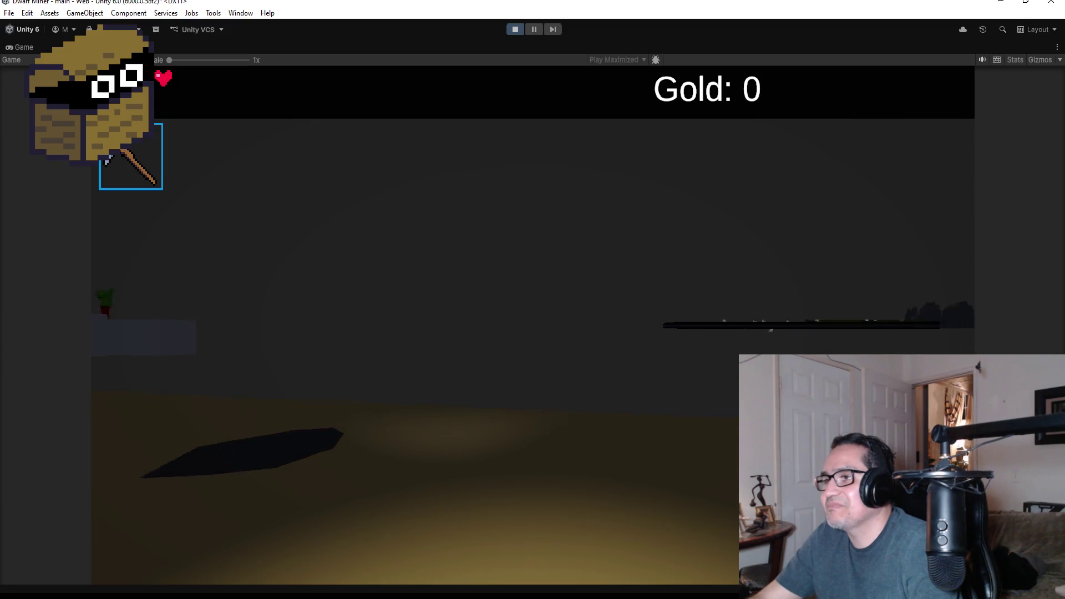
pyautogui.scroll(-1, 533, 326)
pyautogui.click(532, 326)
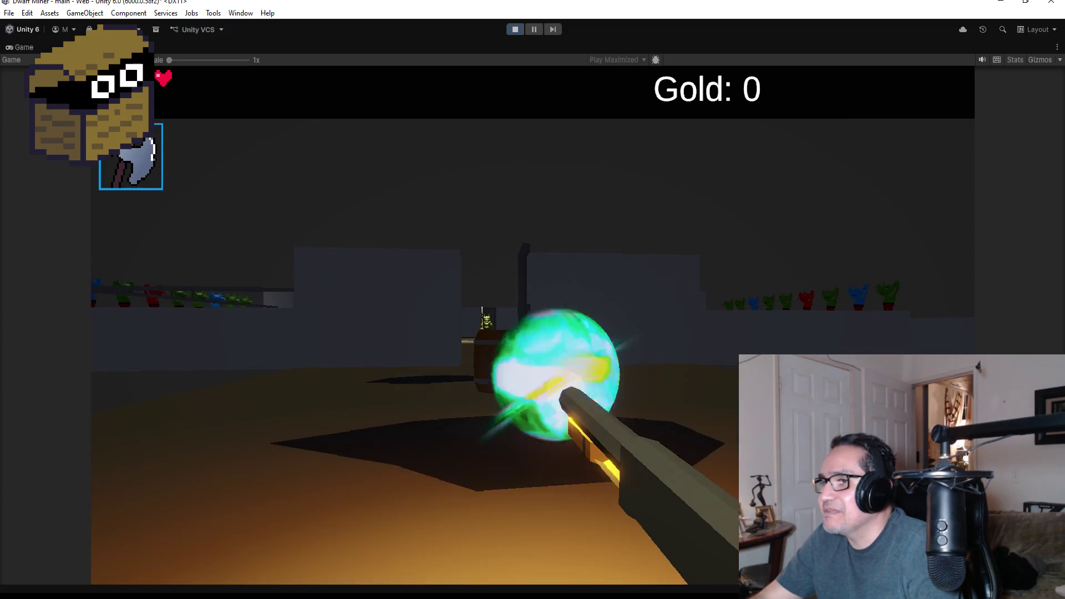
pyautogui.click(533, 325)
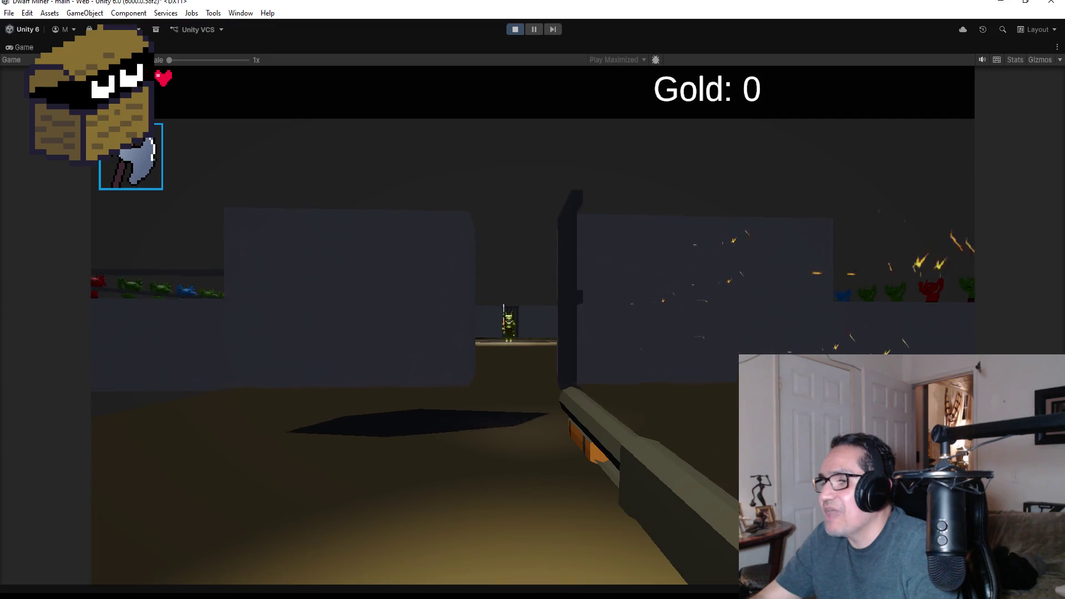
pyautogui.click(533, 326)
pyautogui.click(533, 325)
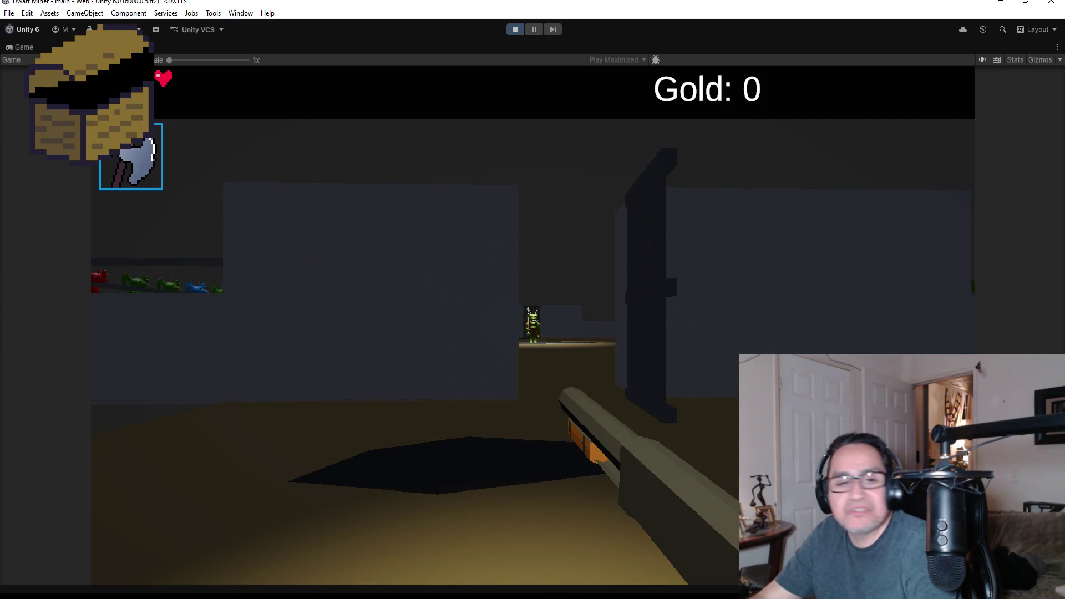
pyautogui.click(532, 326)
# Step: Walk into the boss arena, shoot the approaching goblins, then pause and stop Play mode
pyautogui.press('w')
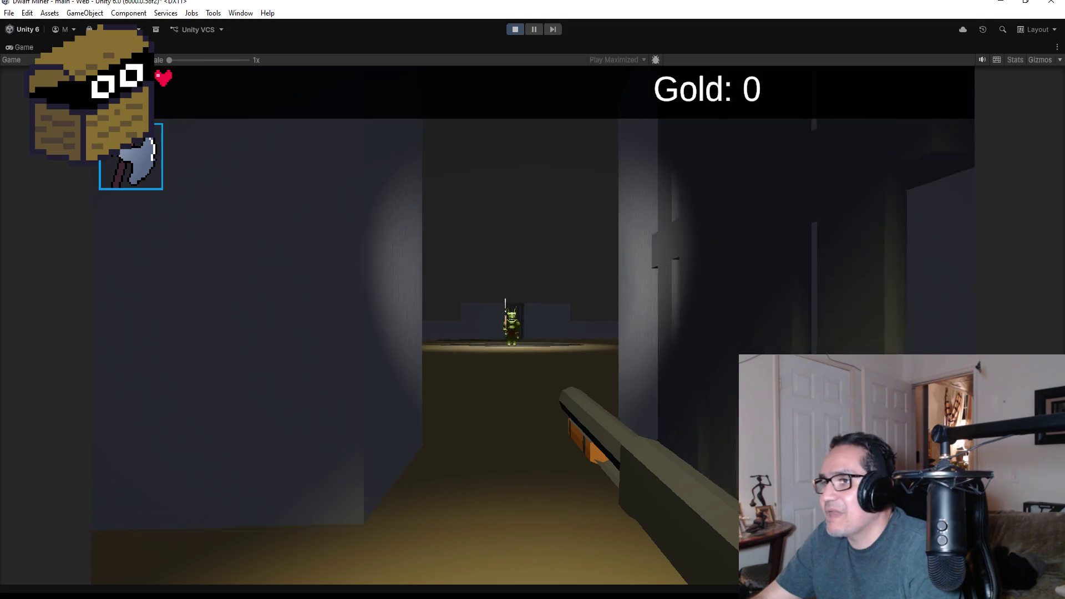
pyautogui.press('w')
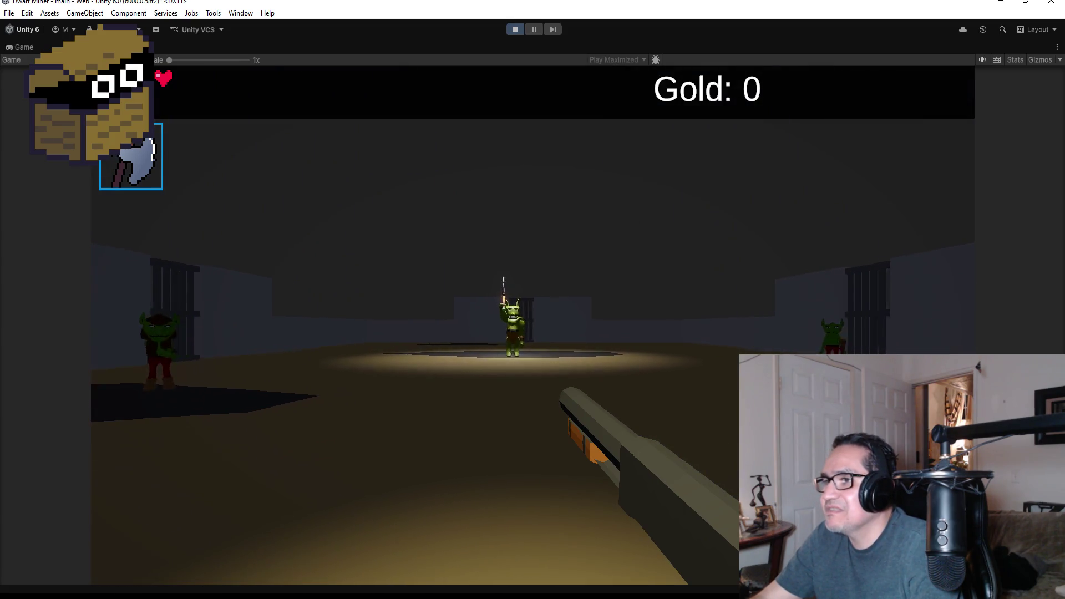
pyautogui.click(533, 326)
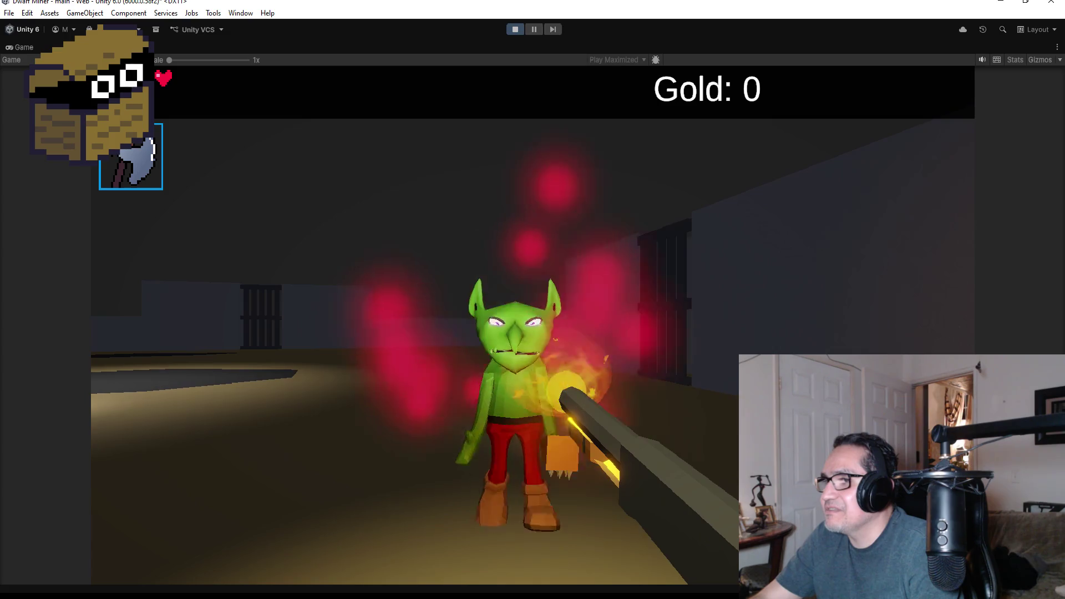
pyautogui.click(532, 326)
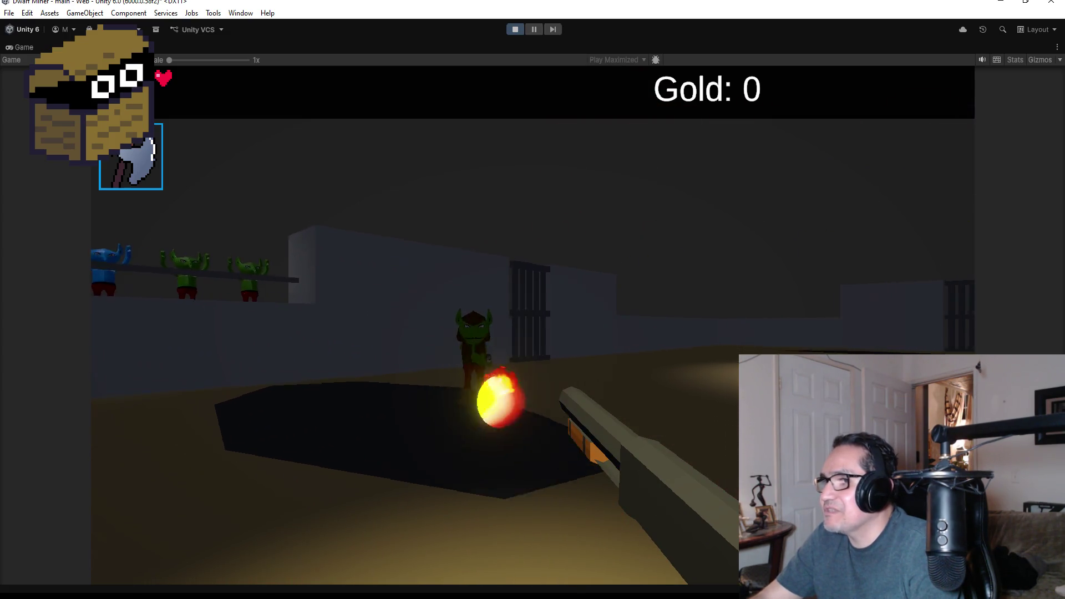
pyautogui.click(532, 325)
pyautogui.click(533, 325)
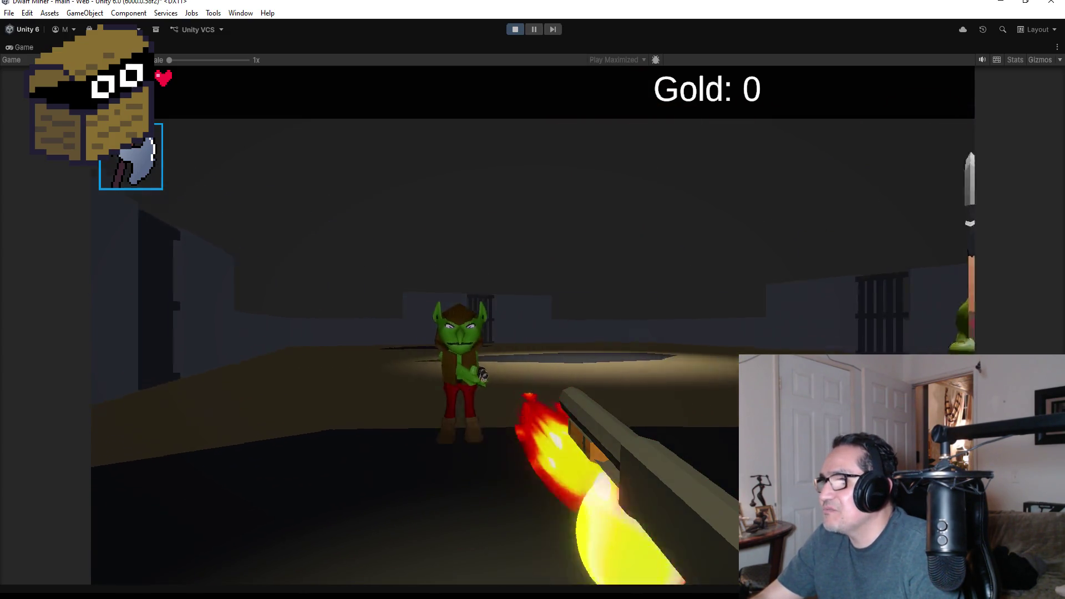
pyautogui.click(532, 325)
pyautogui.click(533, 326)
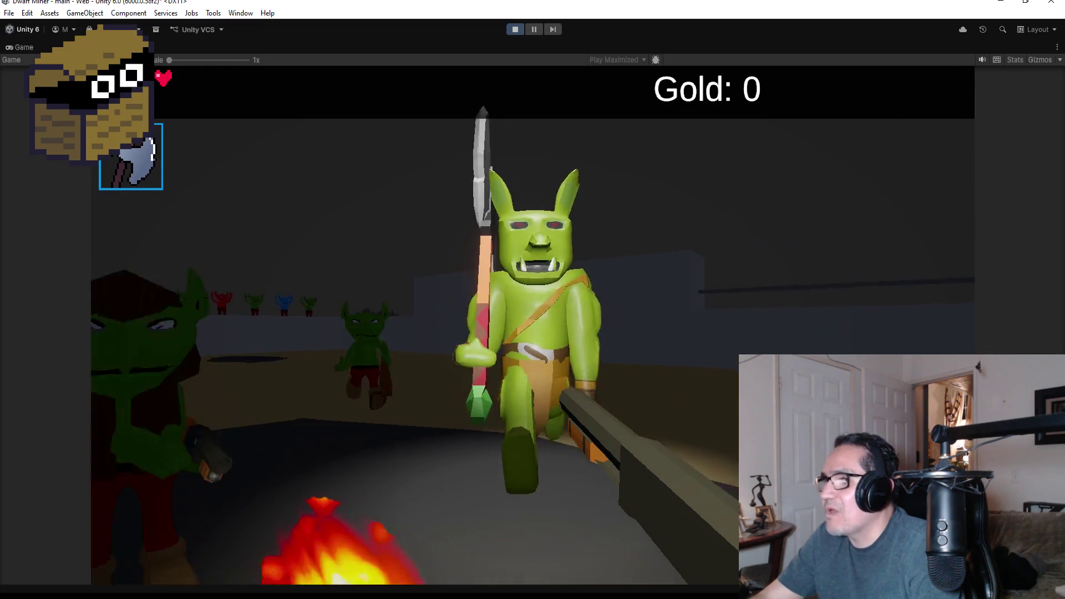
pyautogui.click(533, 326)
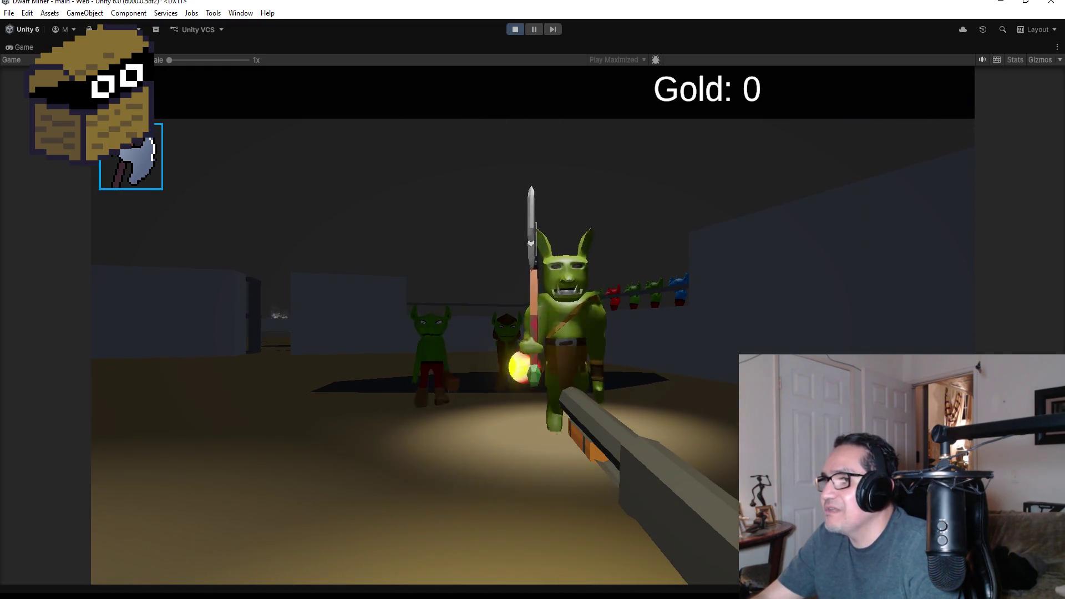
pyautogui.click(533, 325)
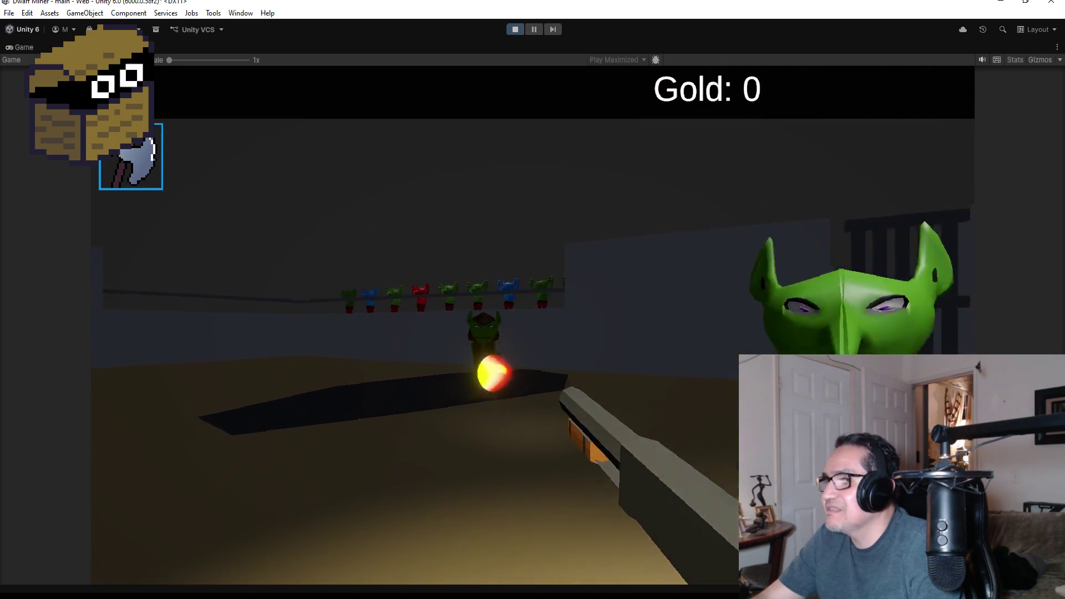
pyautogui.click(533, 326)
pyautogui.click(533, 326)
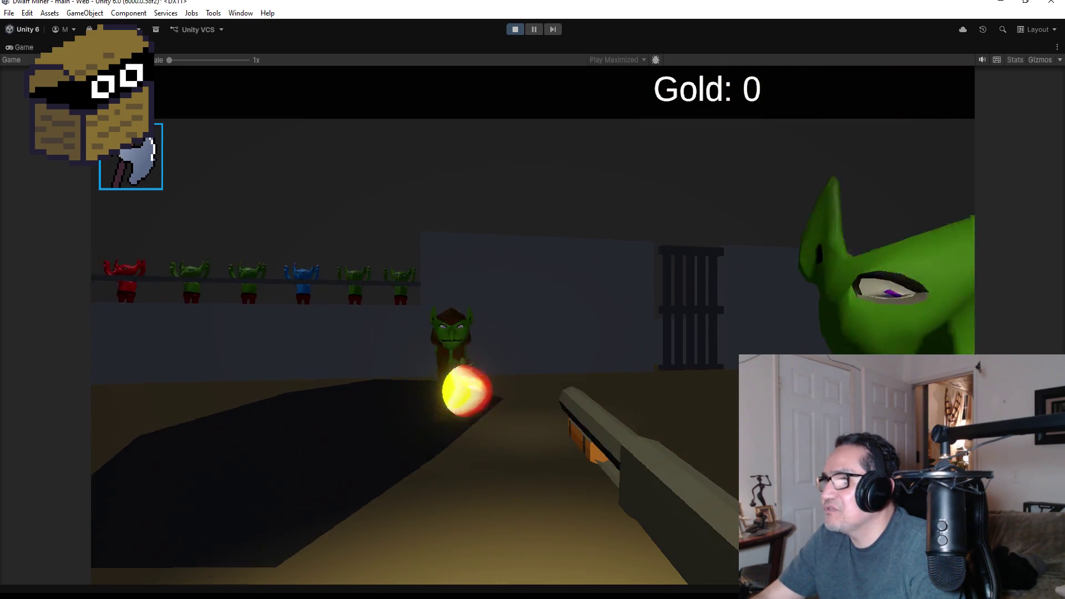
pyautogui.click(532, 325)
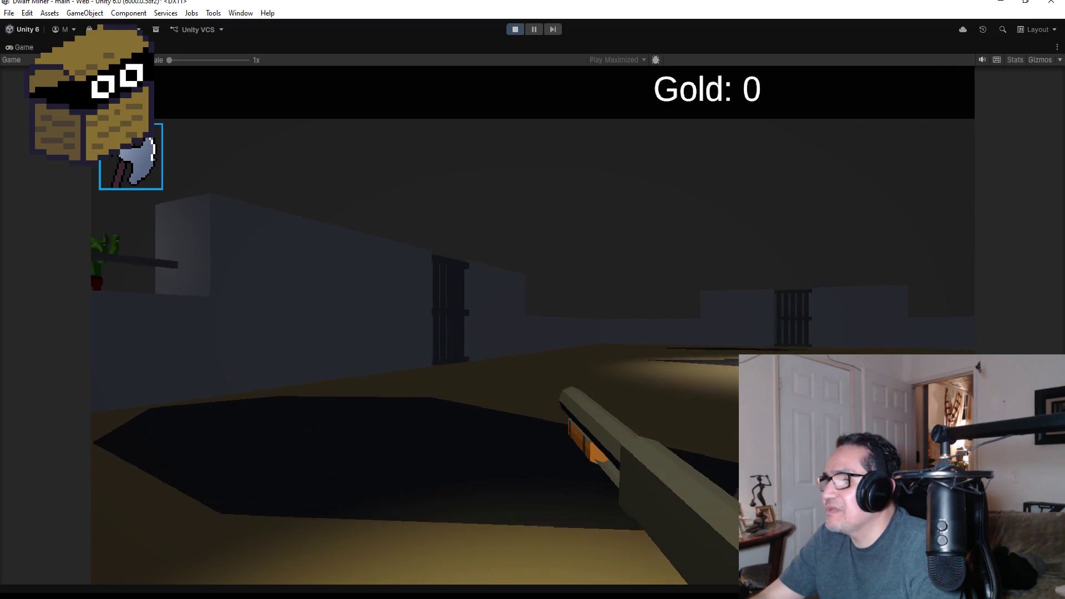
pyautogui.press('Escape')
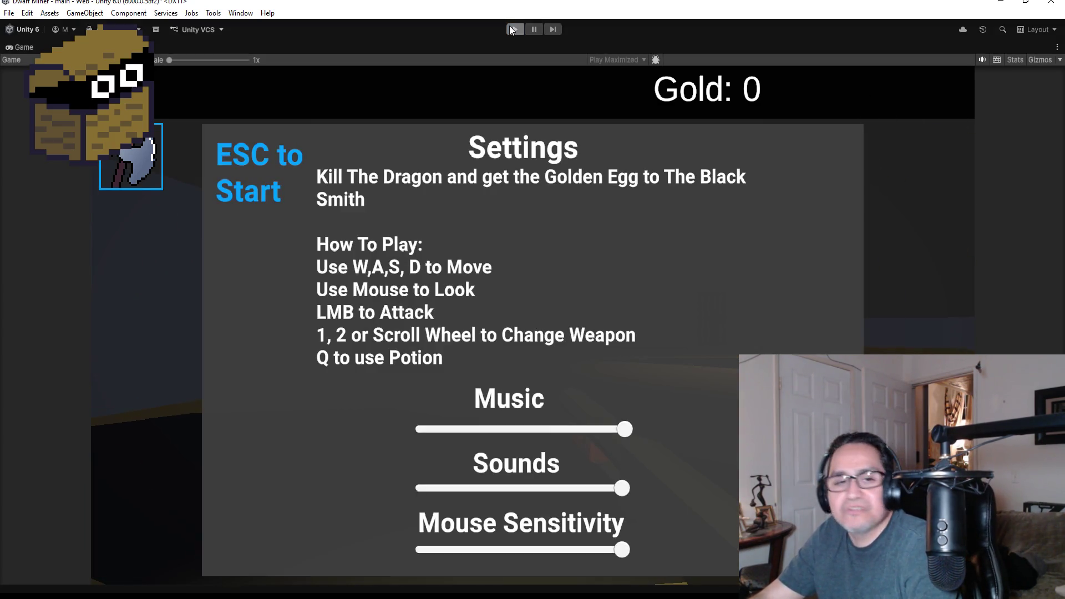
pyautogui.click(511, 28)
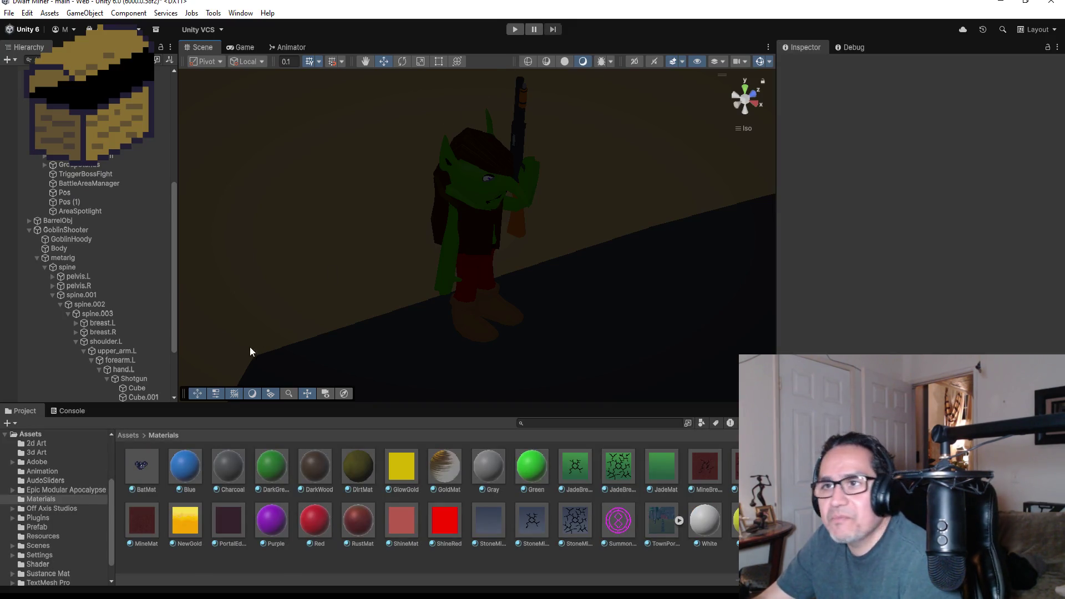
# Step: Collapse the metarig, select GoblinShooter, and scroll the Inspector to its Rigidbody and Animator
pyautogui.click(39, 257)
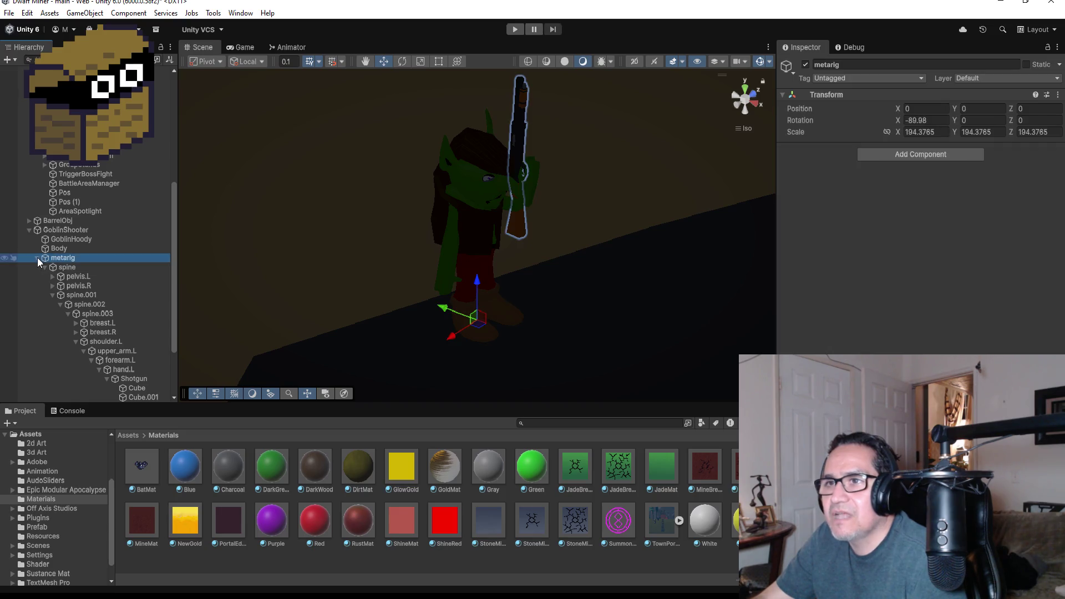
pyautogui.click(38, 257)
pyautogui.click(88, 361)
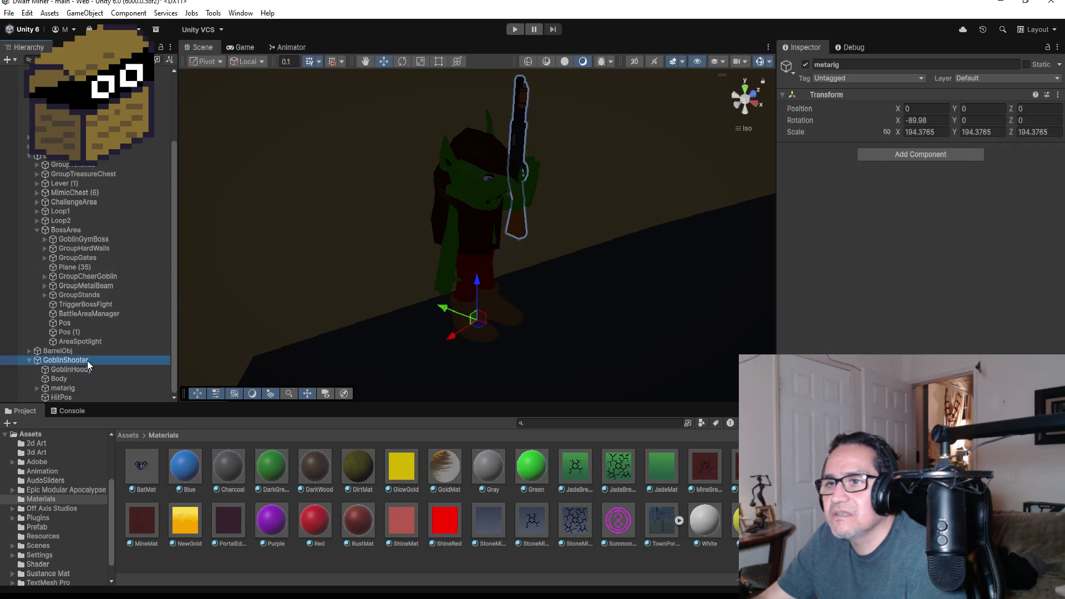
pyautogui.scroll(-8, 921, 205)
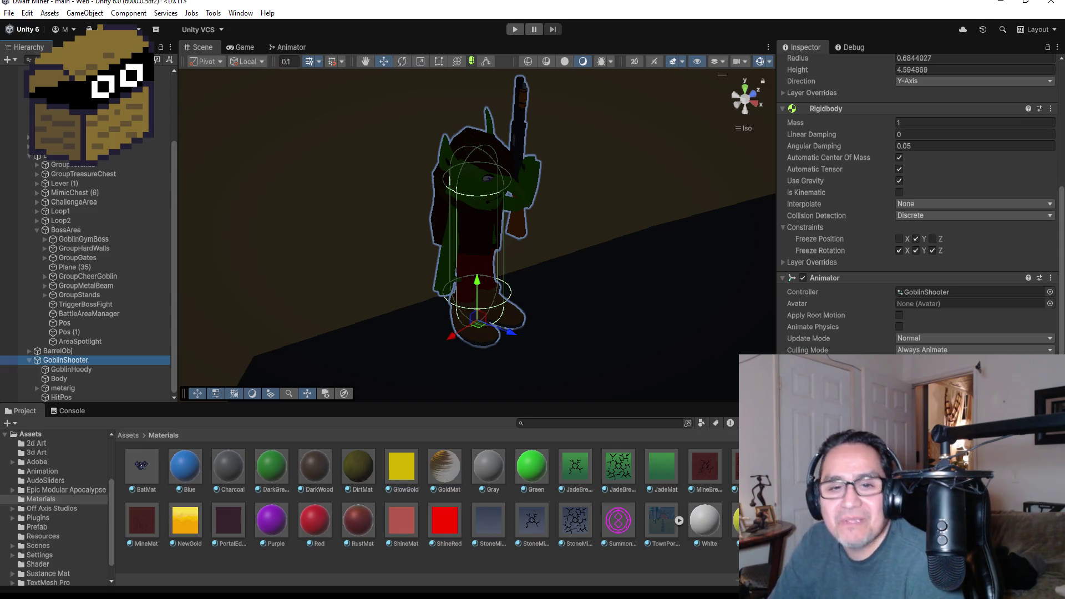
pyautogui.scroll(-3, 608, 175)
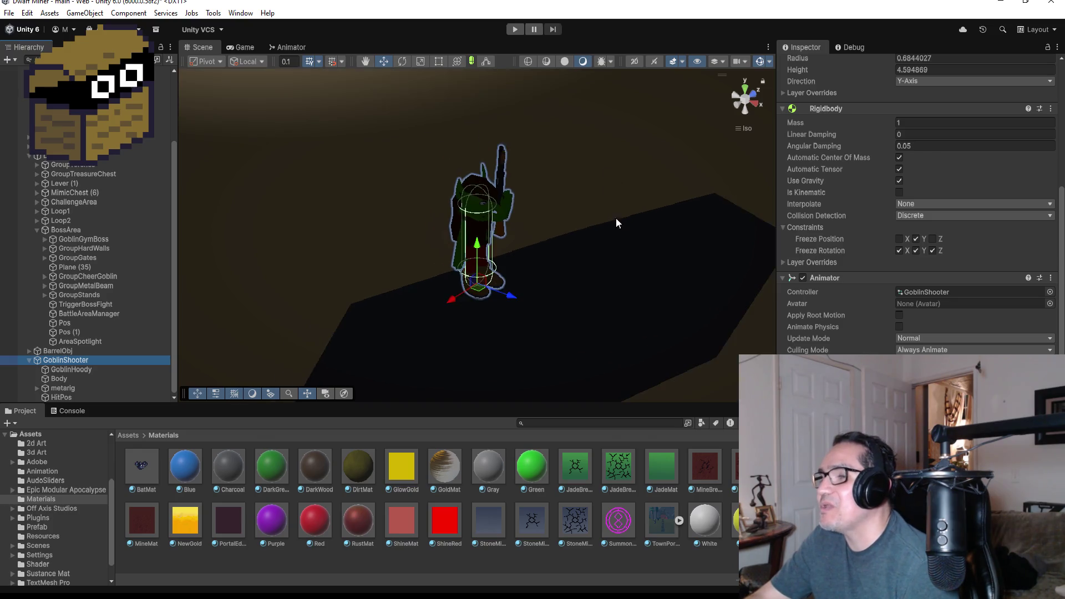
pyautogui.scroll(-10, 616, 222)
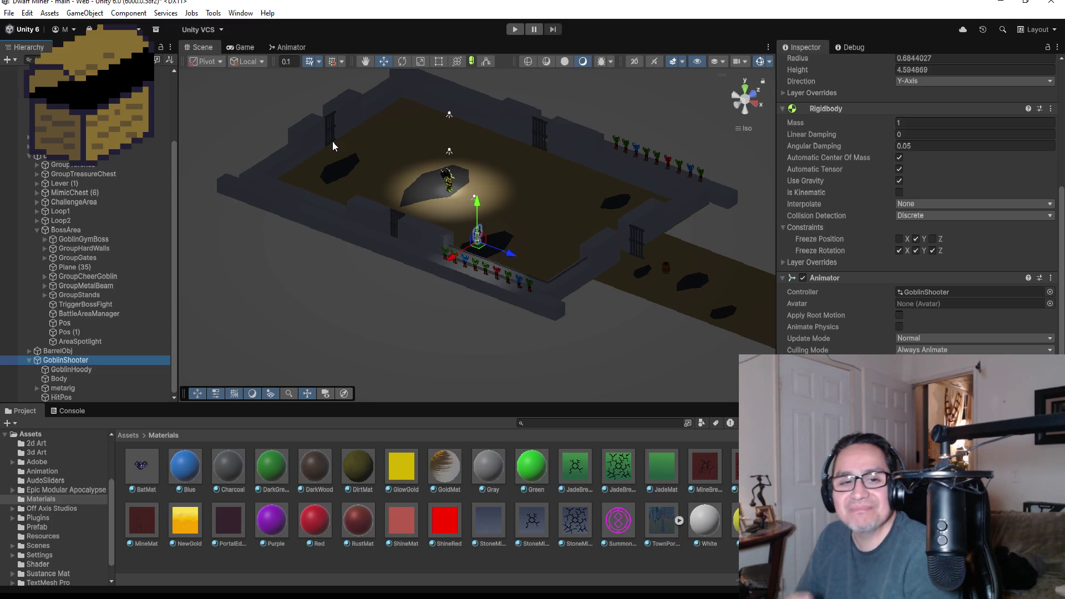
# Step: Orbit around the lit boss arena and select one of its HardWalls
pyautogui.moveTo(414, 156)
pyautogui.mouseDown()
pyautogui.moveTo(508, 161)
pyautogui.moveTo(370, 148)
pyautogui.moveTo(312, 122)
pyautogui.mouseUp()
pyautogui.click(306, 114)
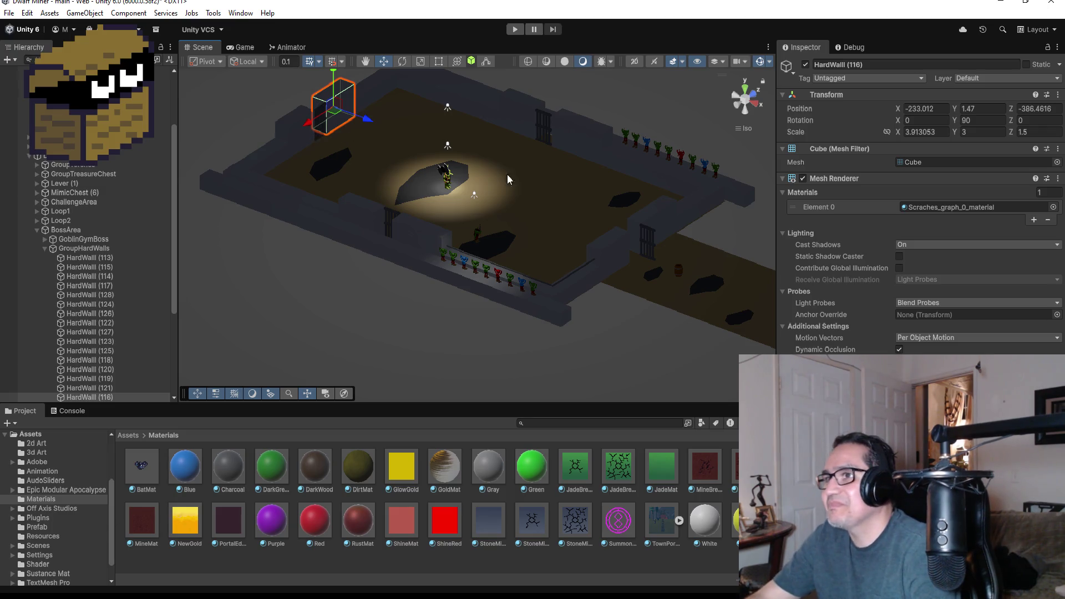
pyautogui.scroll(4, 507, 176)
pyautogui.moveTo(631, 217); pyautogui.dragTo(335, 221)
pyautogui.moveTo(421, 204); pyautogui.dragTo(506, 210)
pyautogui.scroll(-5, 594, 239)
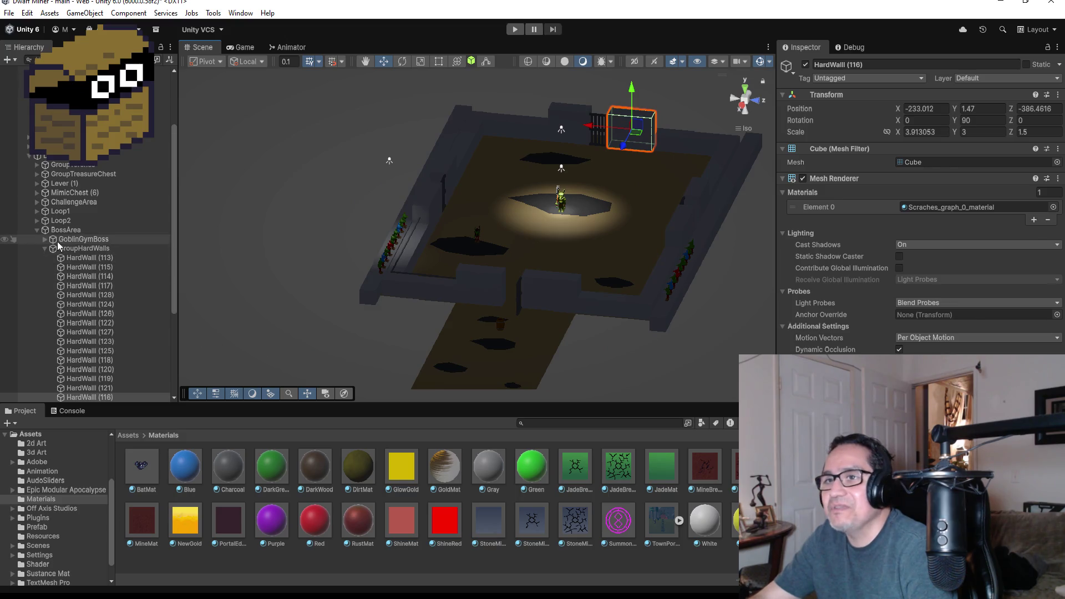
# Step: Collapse BossArea in the Hierarchy, then select GoblinShooter and collapse its child objects
pyautogui.click(37, 230)
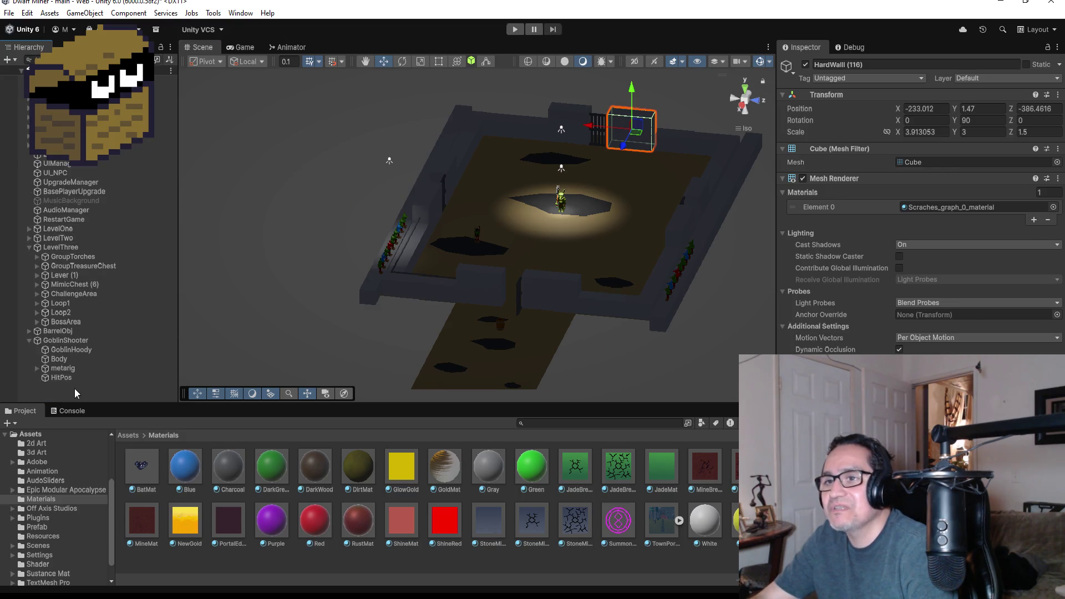
pyautogui.click(66, 341)
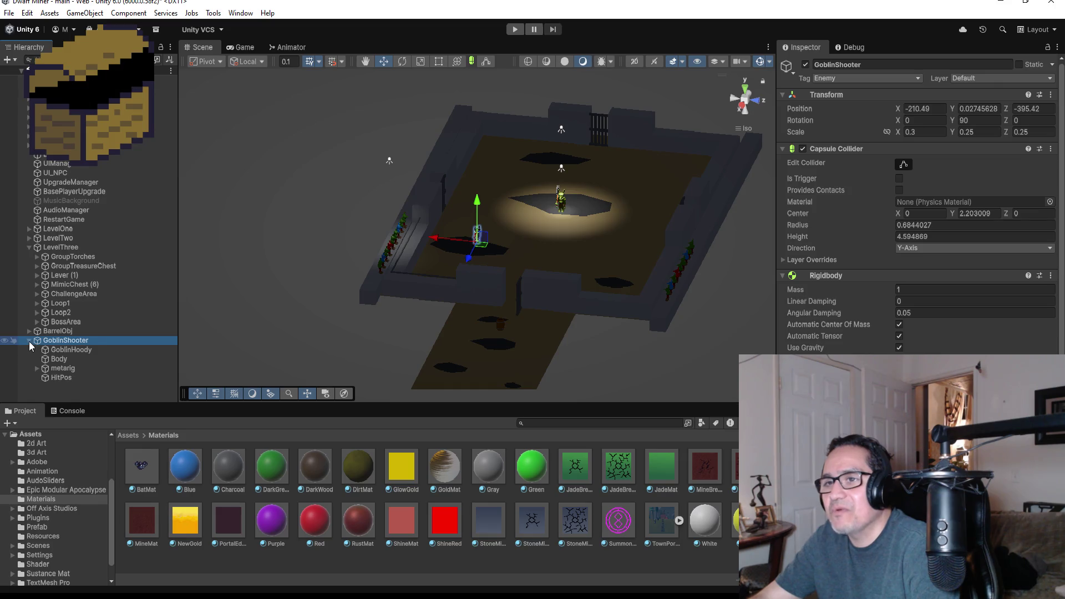
pyautogui.click(29, 341)
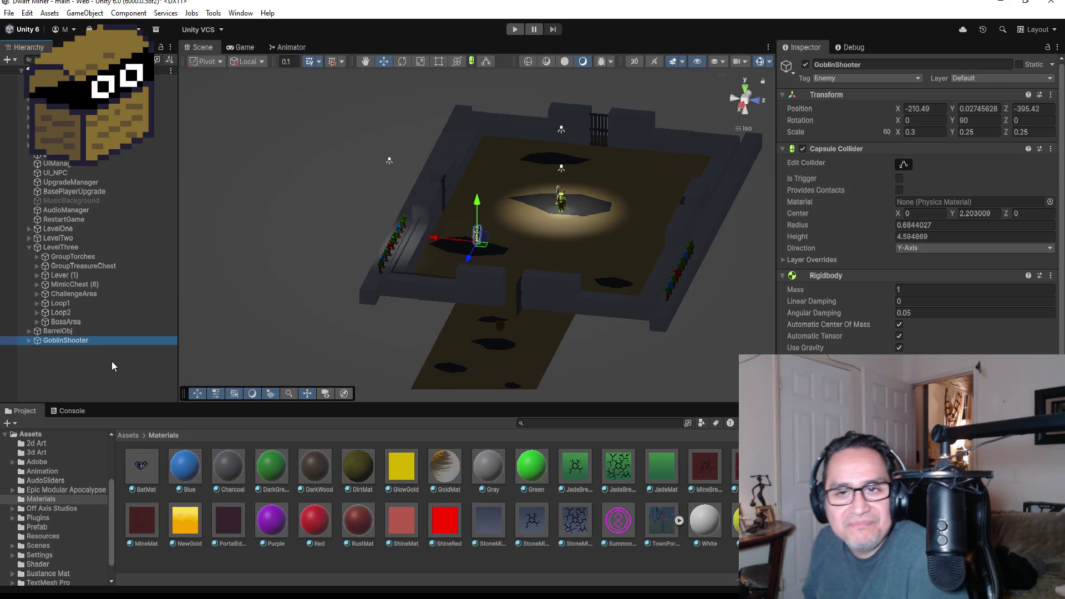
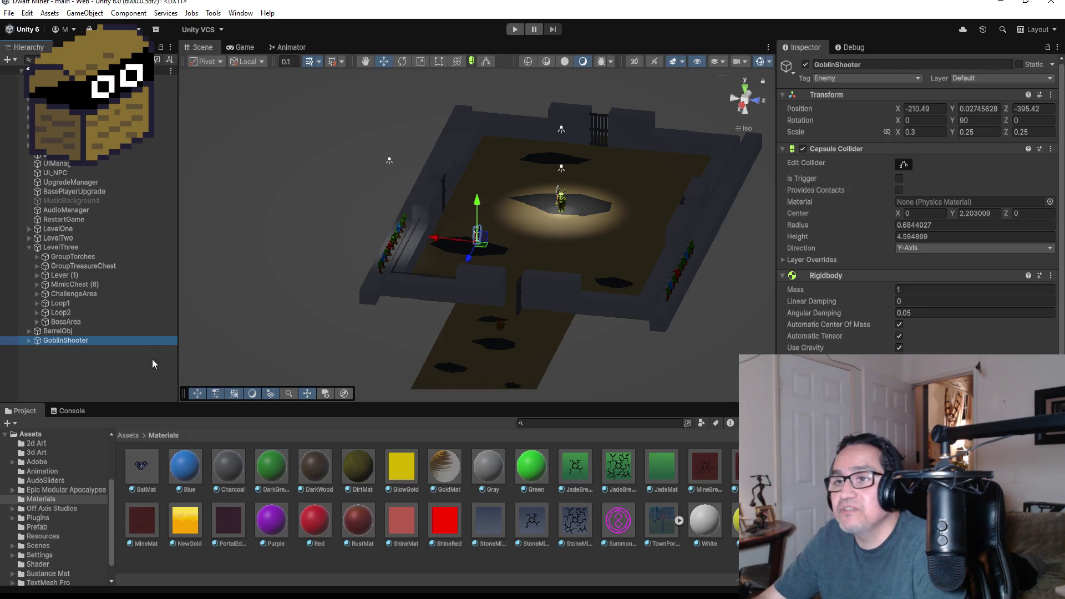
# Step: Frame the GoblinShooter in the boss room, zoom out, and collapse LevelThree in the Hierarchy
pyautogui.click(115, 367)
pyautogui.doubleClick(81, 342)
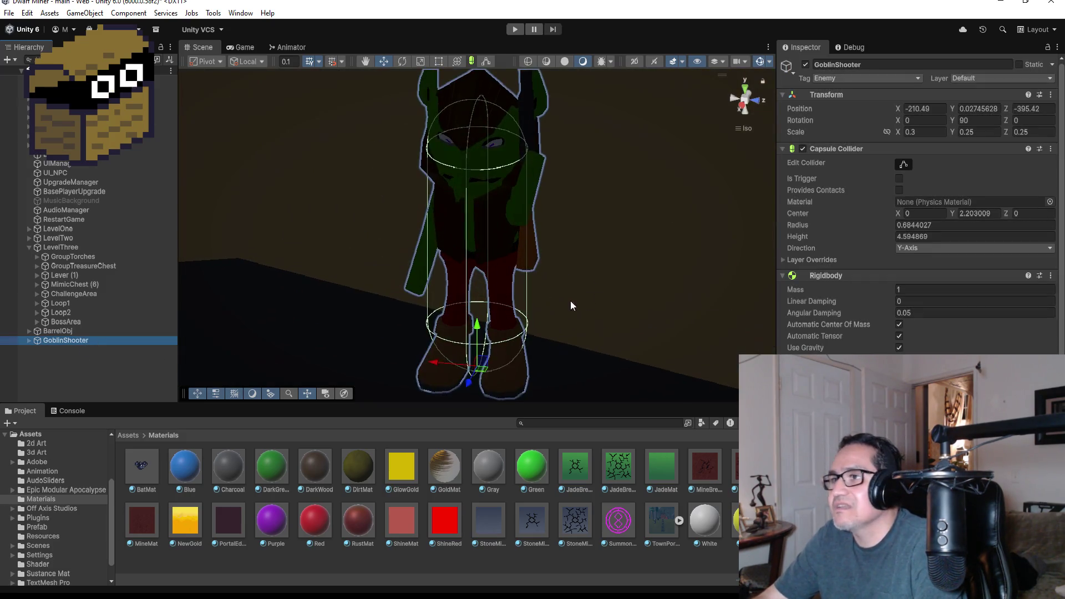
pyautogui.scroll(-10, 570, 305)
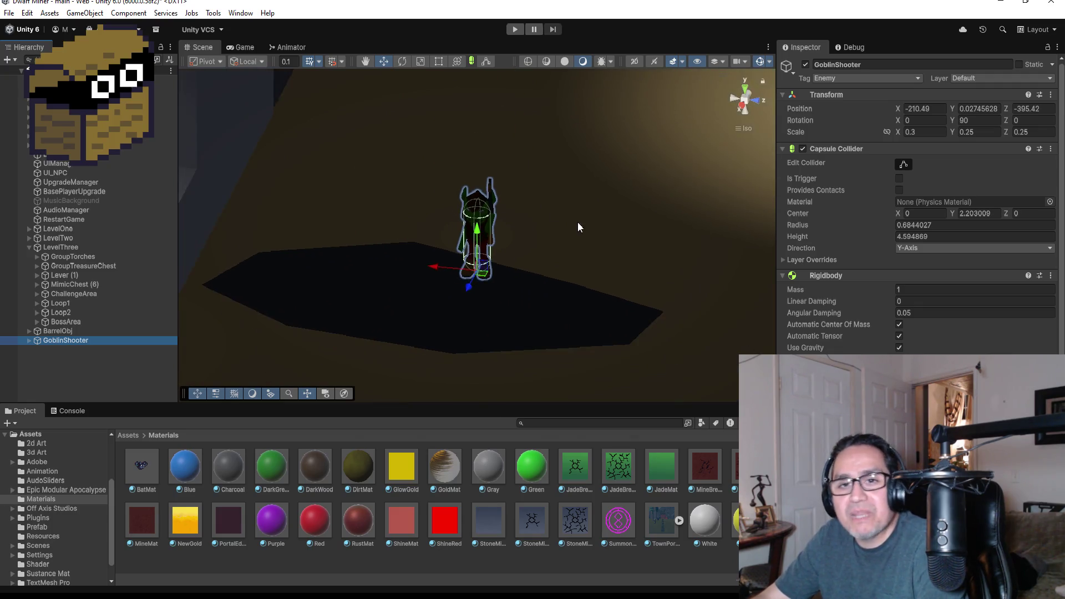
pyautogui.scroll(-10, 578, 222)
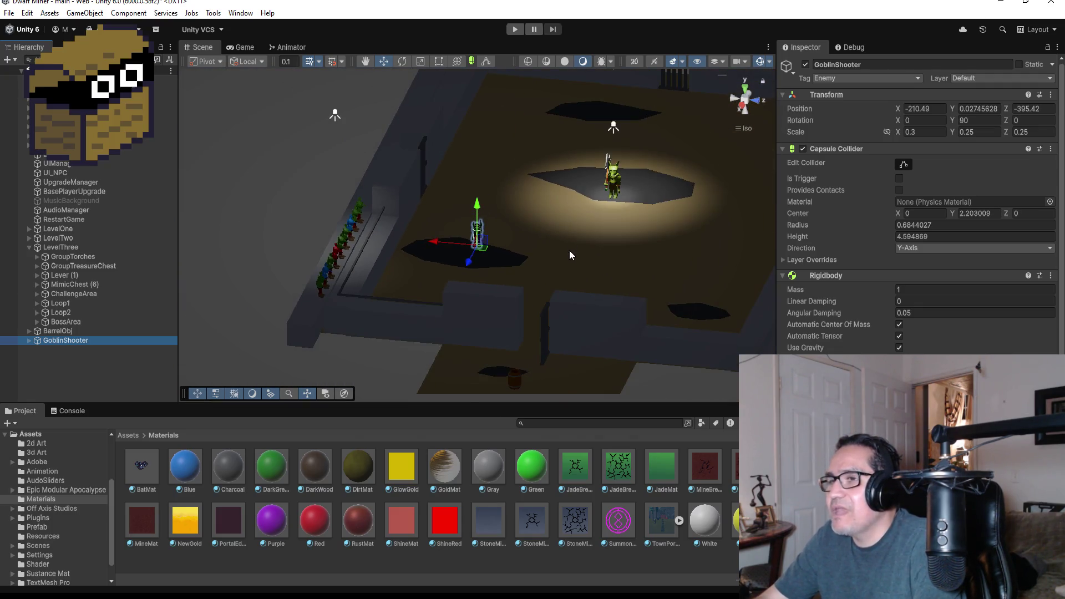
pyautogui.click(85, 368)
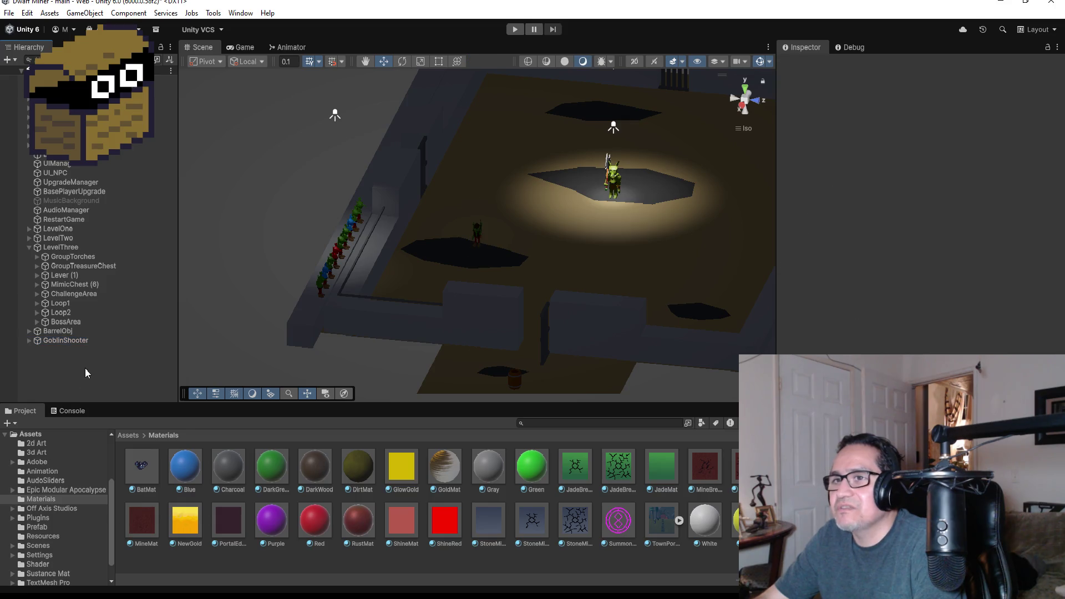
pyautogui.click(29, 247)
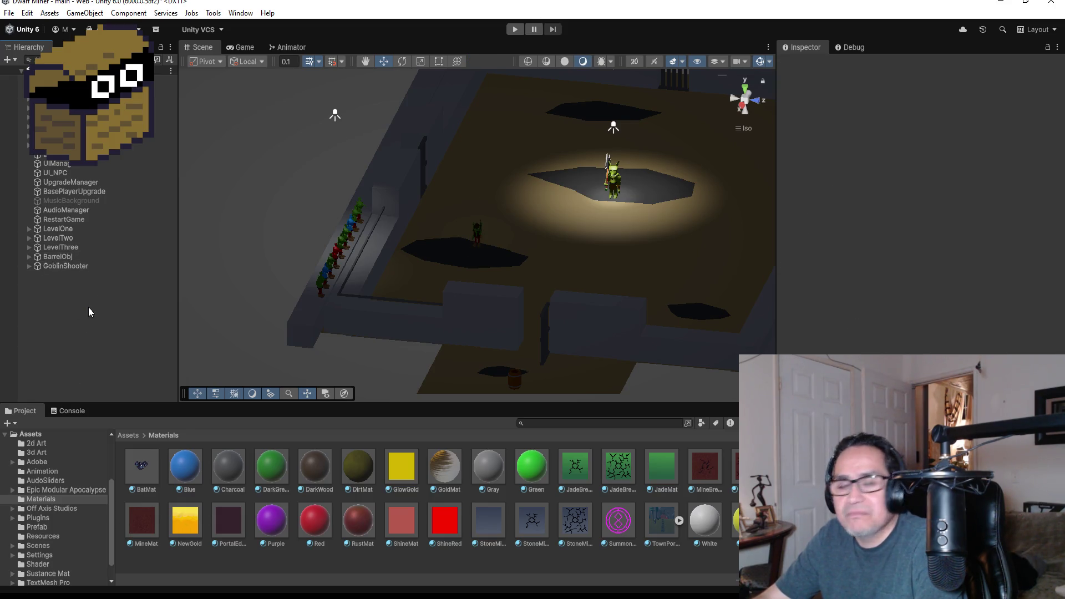
# Step: Expand GoblinShooter to check its children in the Hierarchy, then collapse it again
pyautogui.rightClick(59, 298)
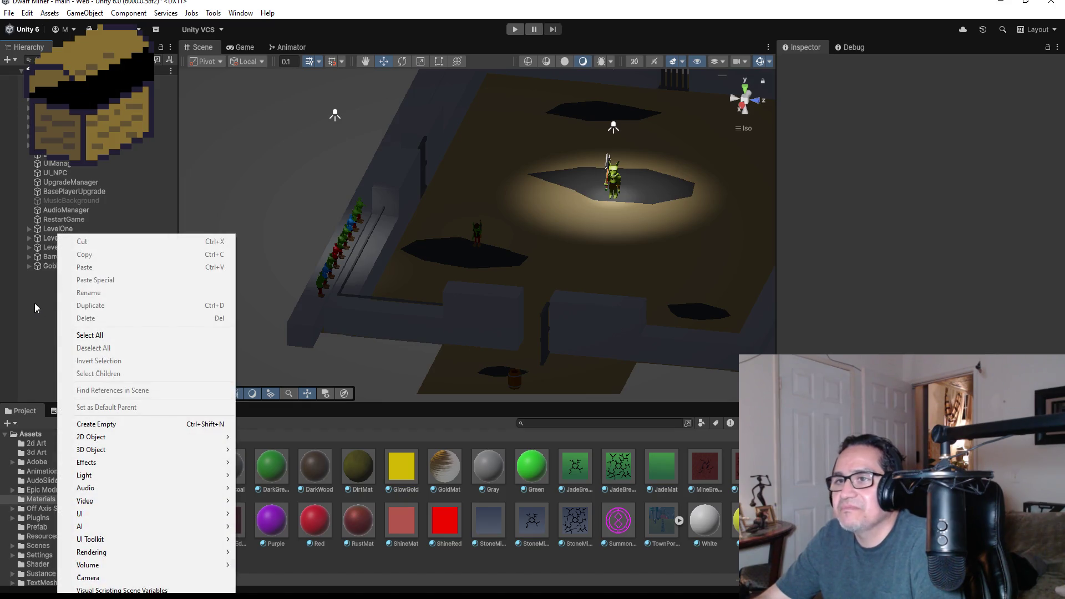
pyautogui.click(35, 299)
pyautogui.click(27, 265)
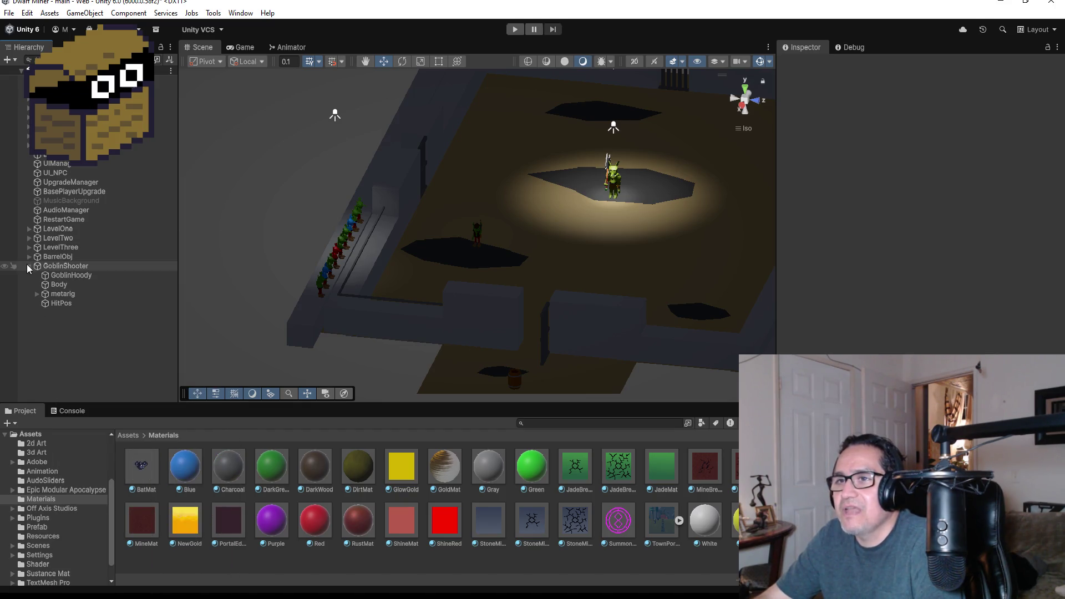
pyautogui.click(66, 265)
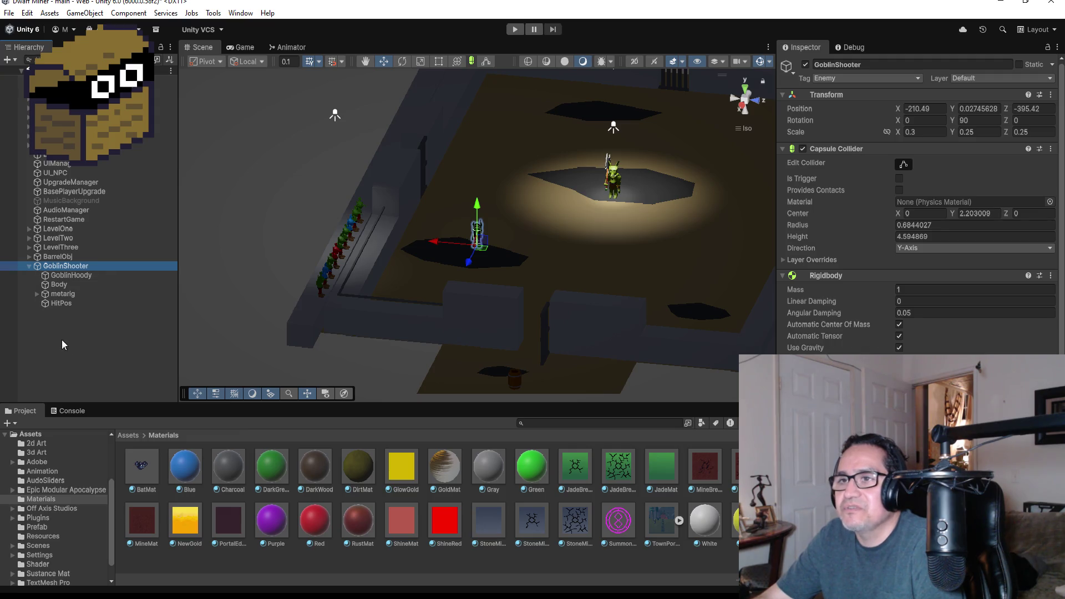
pyautogui.click(61, 339)
pyautogui.click(27, 266)
# Step: Create an empty GameObject at the scene root and name it Pos
pyautogui.rightClick(58, 291)
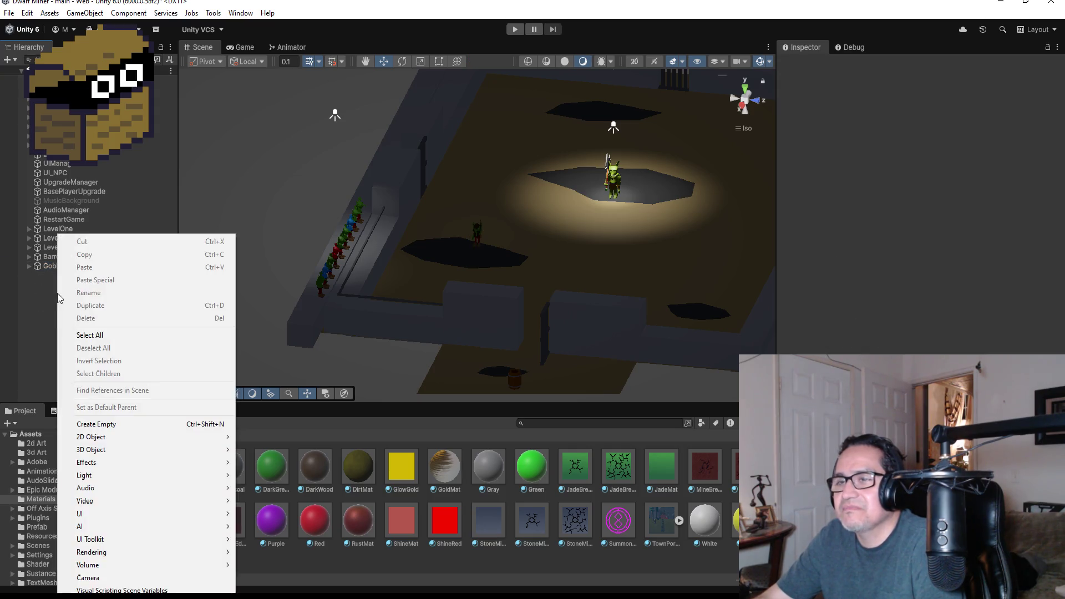
pyautogui.click(97, 425)
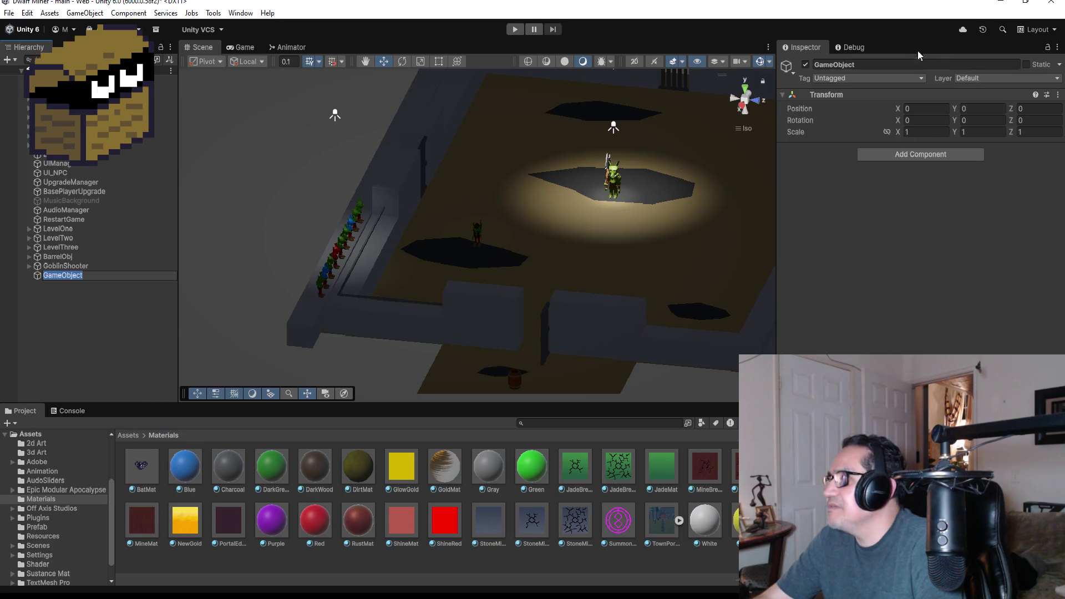
pyautogui.click(884, 64)
pyautogui.write('Pos')
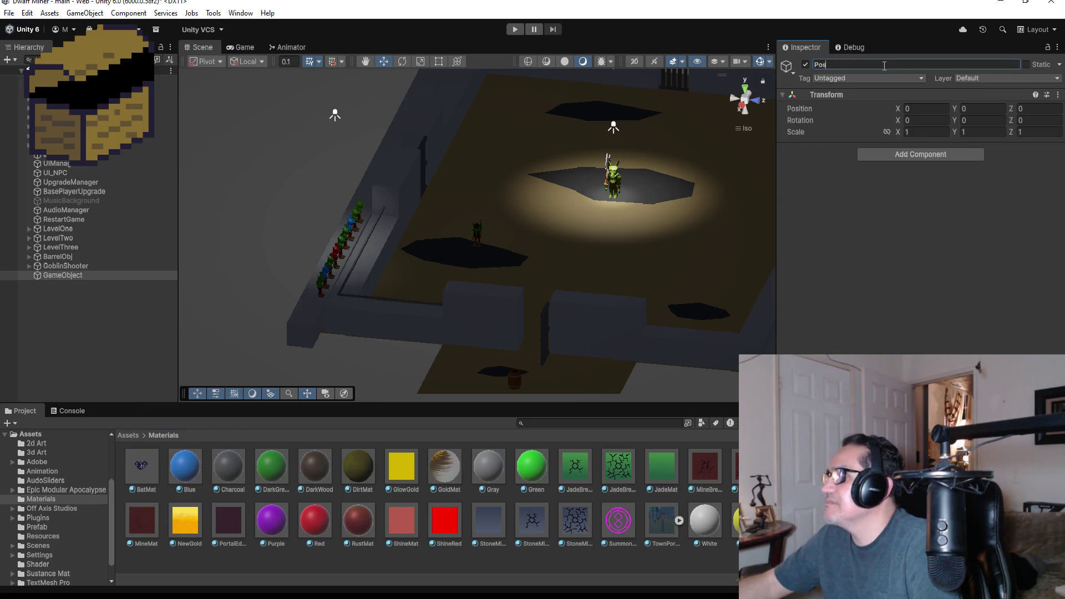
pyautogui.click(65, 275)
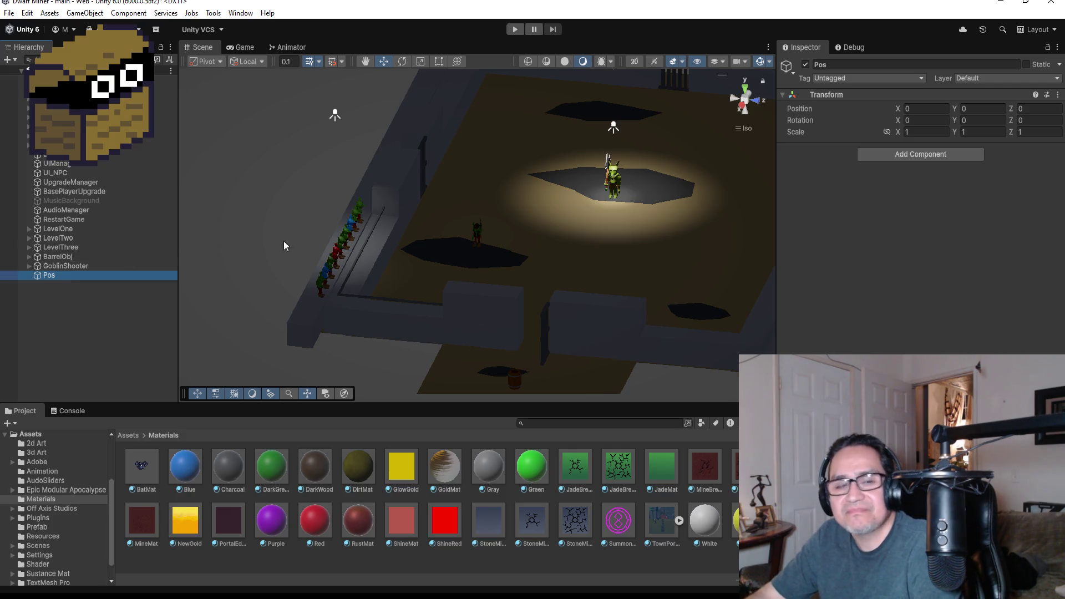
# Step: Frame GoblinShooter, zoom out, and switch the scene to a top-down view
pyautogui.doubleClick(66, 267)
pyautogui.scroll(-10, 566, 316)
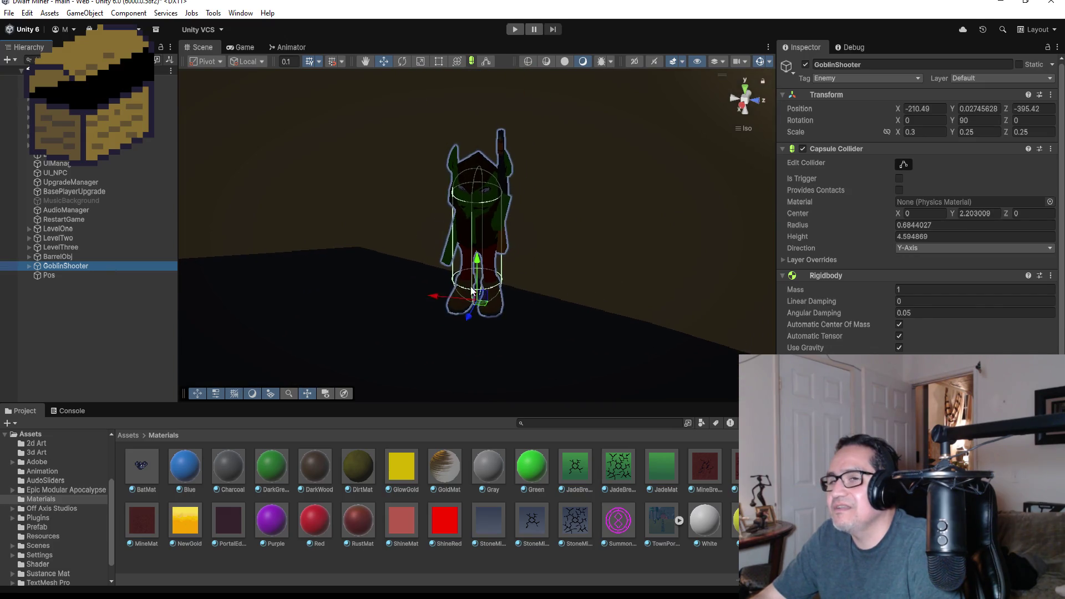
pyautogui.scroll(-5, 604, 241)
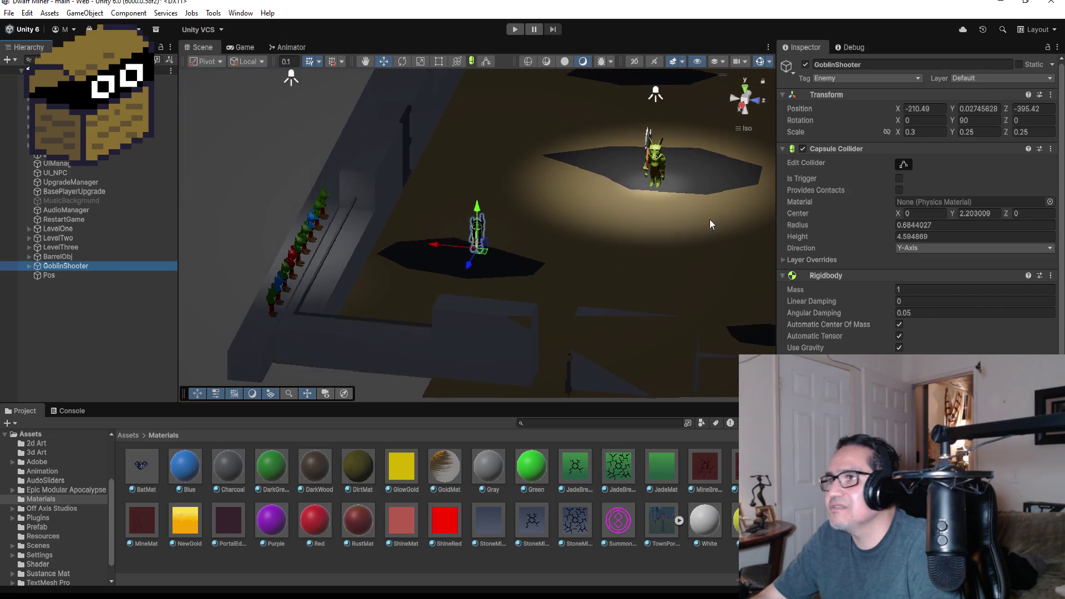
pyautogui.click(746, 89)
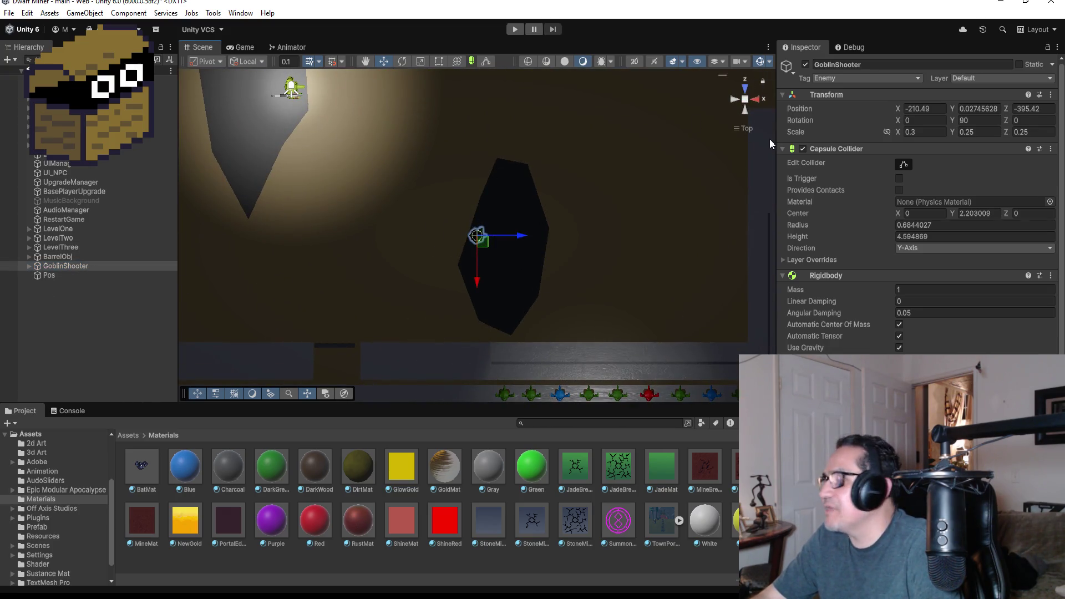
pyautogui.click(1058, 47)
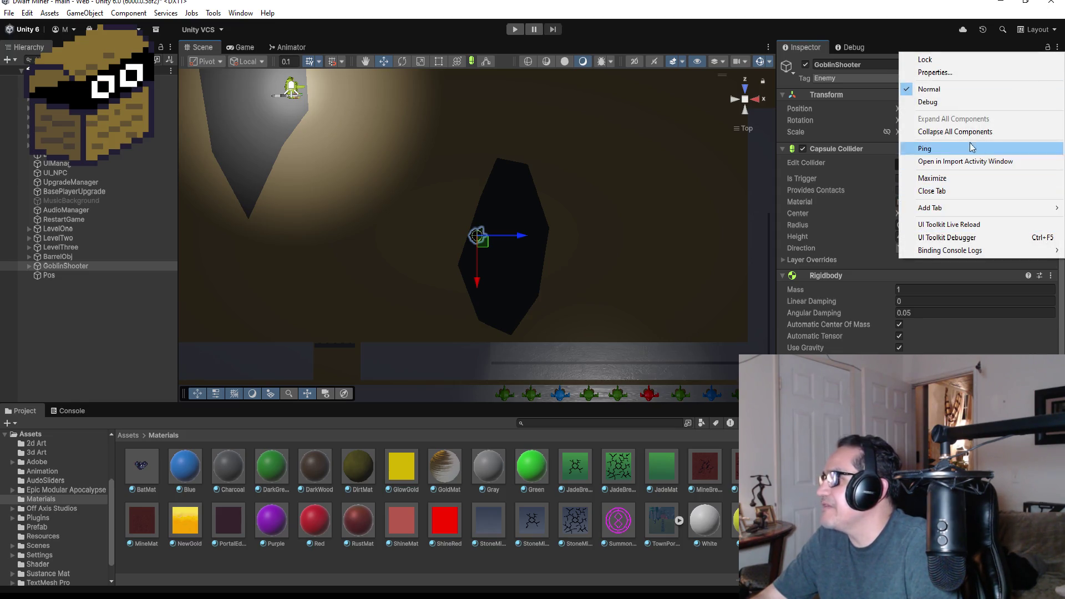
# Step: Copy GoblinShooter's Transform position and paste it onto Pos
pyautogui.click(901, 39)
pyautogui.click(1051, 94)
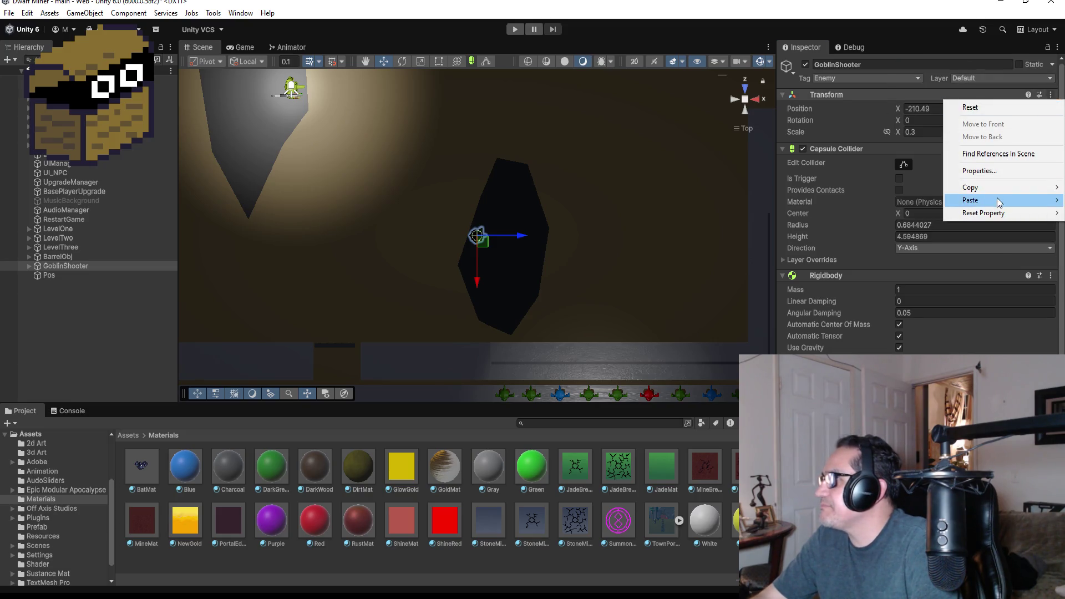
pyautogui.moveTo(999, 202)
pyautogui.click(900, 198)
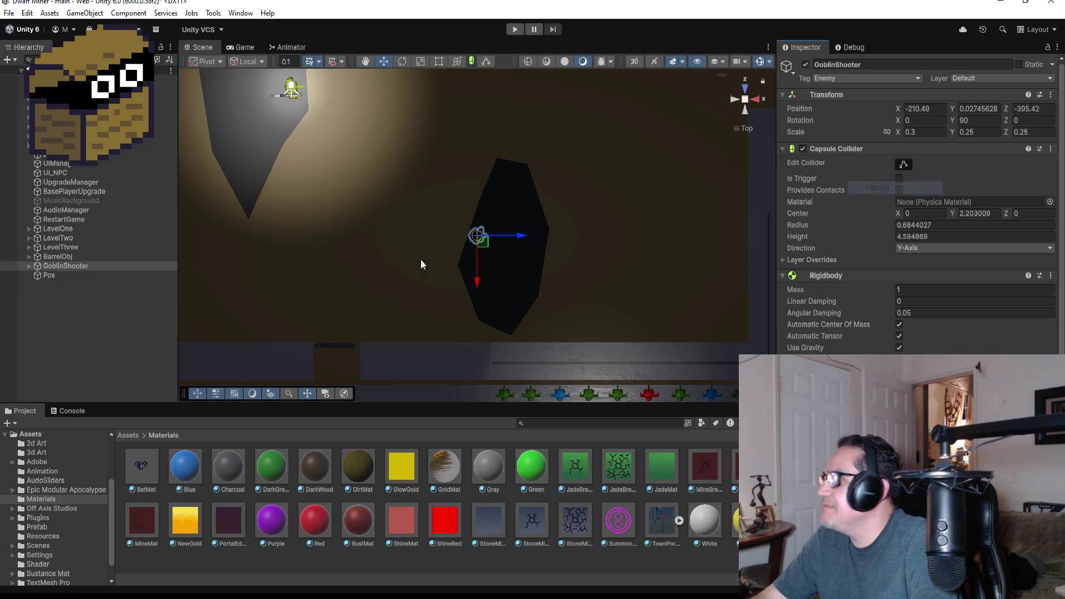
pyautogui.click(77, 277)
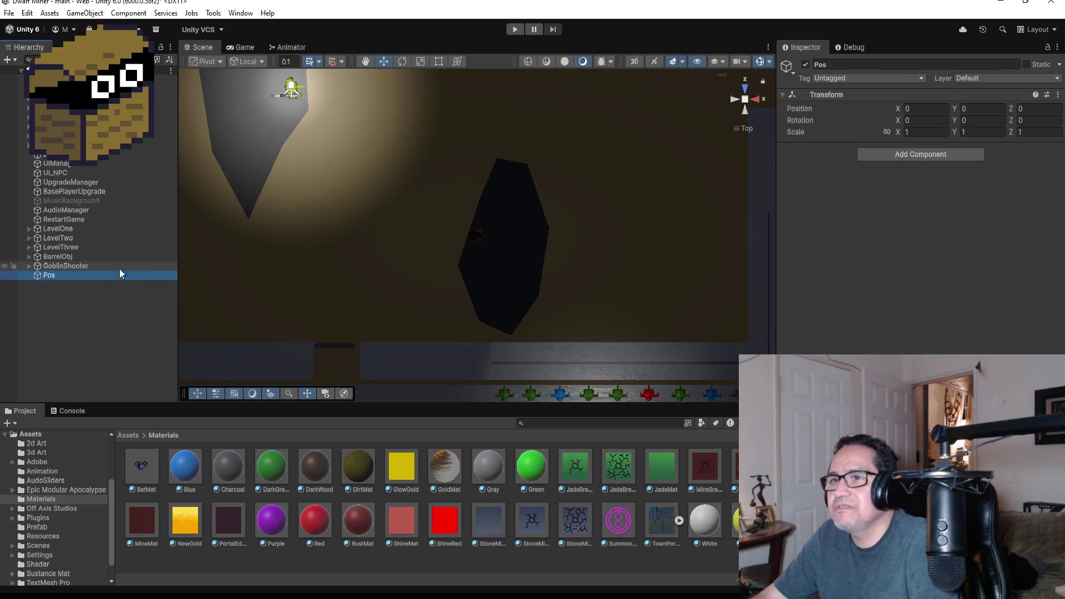
pyautogui.click(1058, 95)
pyautogui.moveTo(988, 200)
pyautogui.click(868, 200)
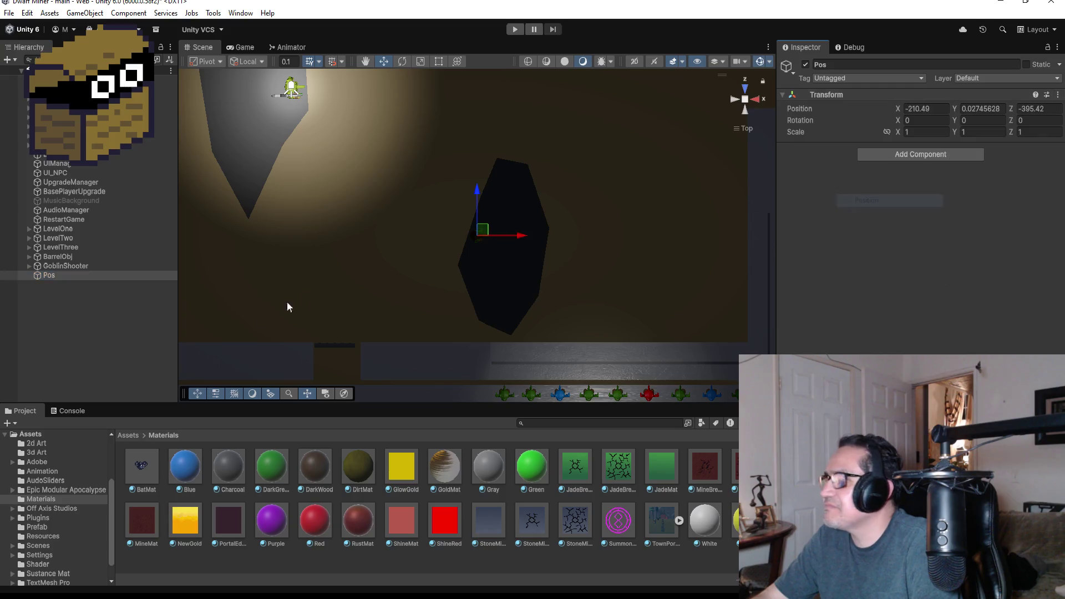
# Step: Drag Pos beside the goblin to about X -213.66, Z -392.73
pyautogui.moveTo(521, 235); pyautogui.dragTo(565, 236)
pyautogui.moveTo(527, 195); pyautogui.dragTo(530, 136)
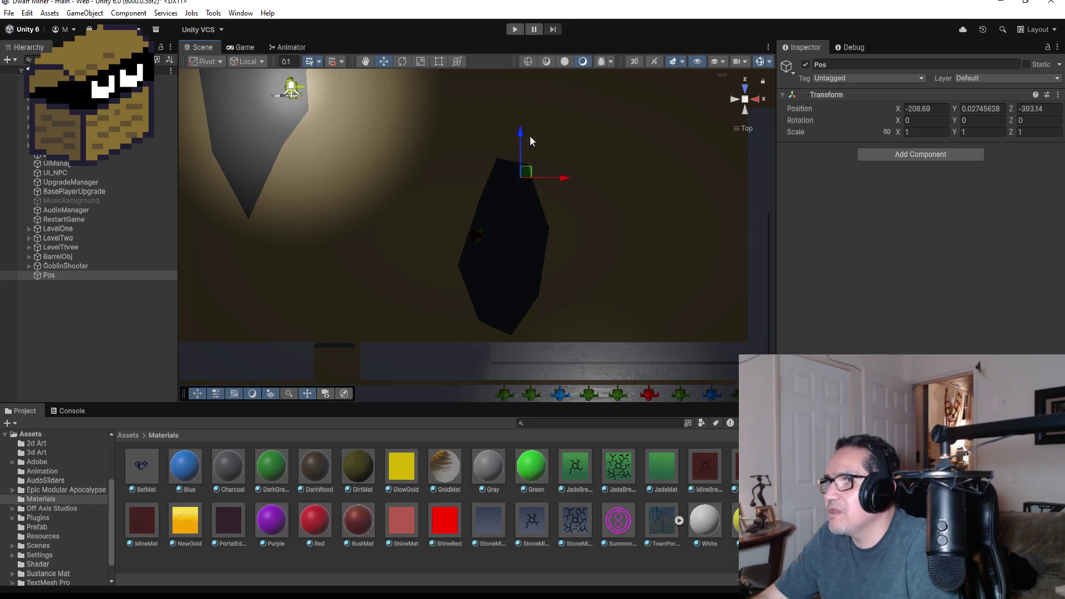
pyautogui.moveTo(558, 183); pyautogui.dragTo(464, 179)
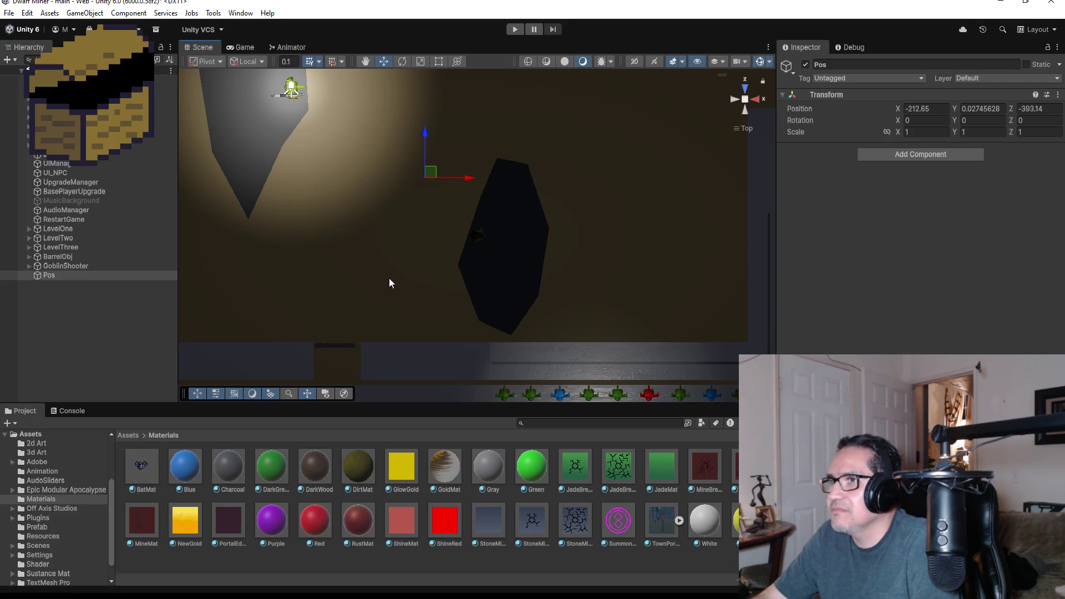
pyautogui.moveTo(427, 136); pyautogui.dragTo(427, 125)
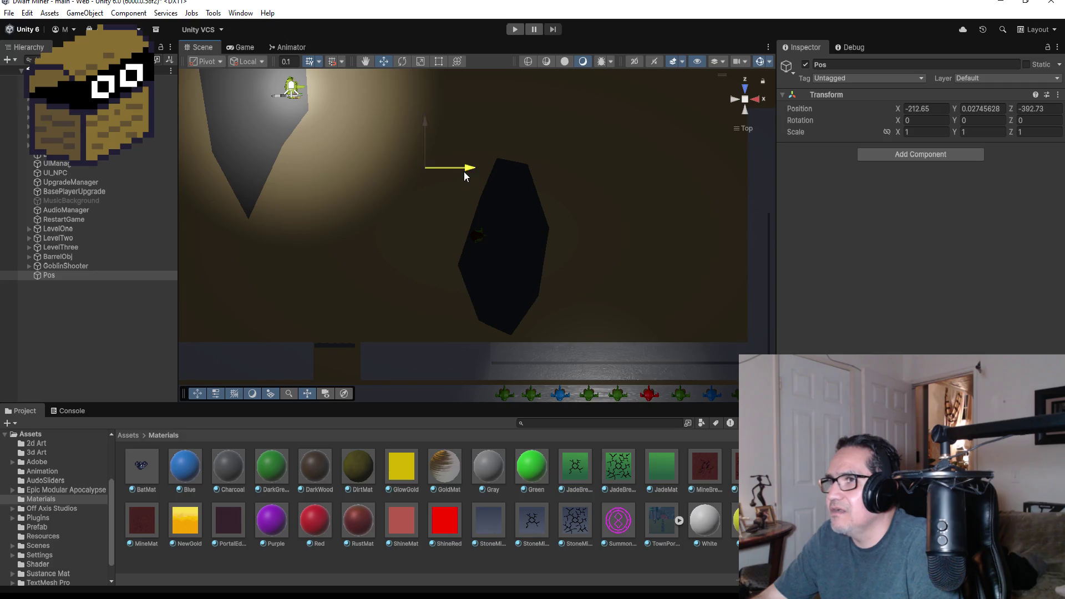
pyautogui.moveTo(465, 177); pyautogui.dragTo(446, 177)
pyautogui.moveTo(440, 214)
pyautogui.mouseDown()
pyautogui.moveTo(492, 50)
pyautogui.moveTo(464, 125)
pyautogui.mouseUp()
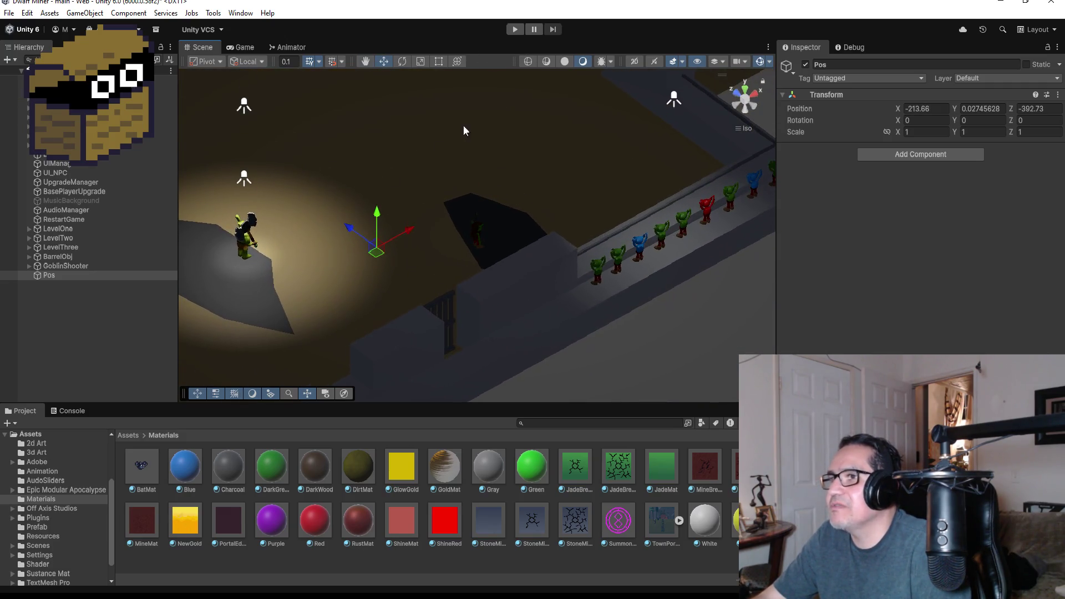
# Step: Give Pos an orange scene label icon
pyautogui.click(790, 77)
pyautogui.click(810, 107)
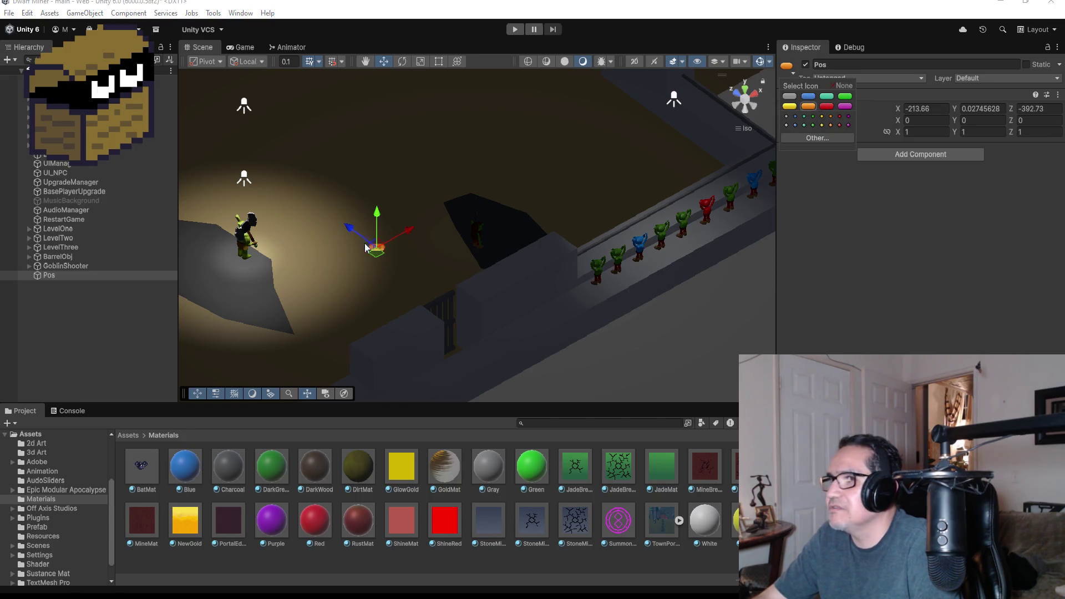
pyautogui.click(98, 328)
# Step: Select GoblinShooter and scroll its Inspector down to the Capsule Collider and Rigidbody
pyautogui.click(85, 268)
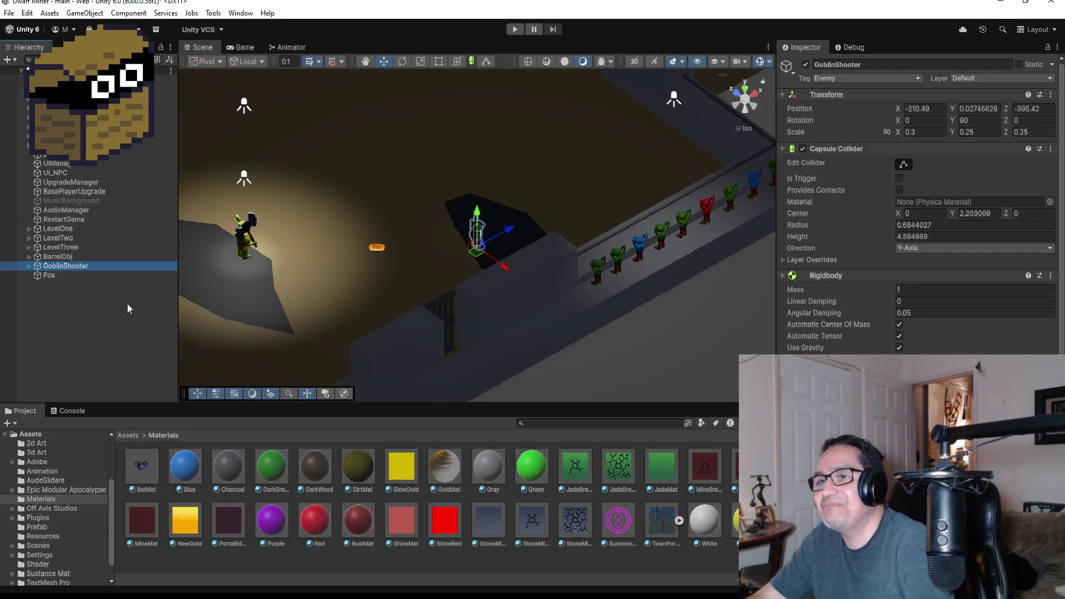
pyautogui.click(81, 307)
pyautogui.click(48, 275)
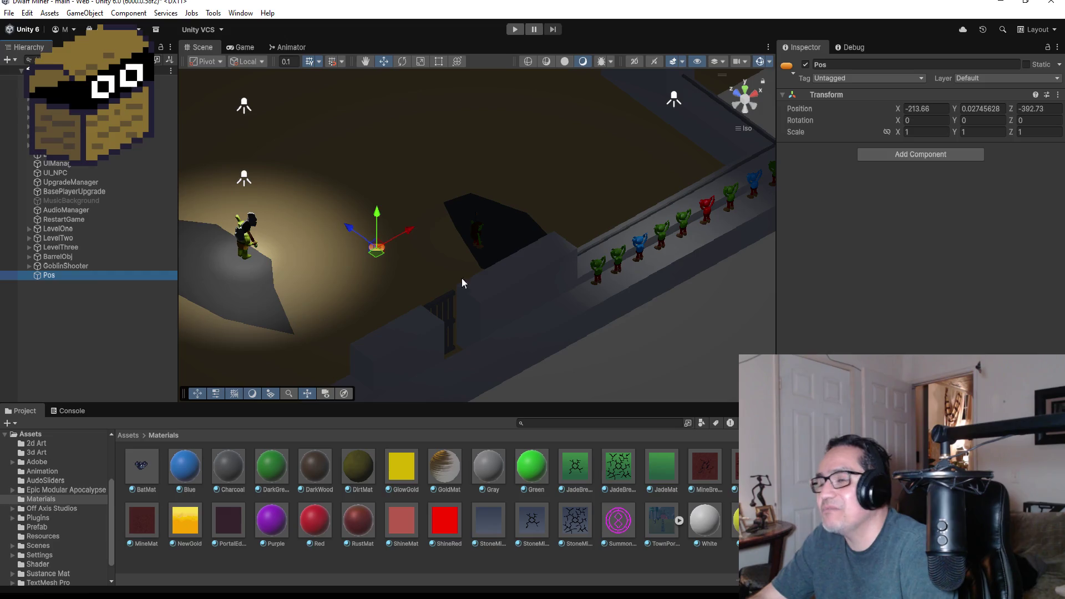
pyautogui.click(95, 267)
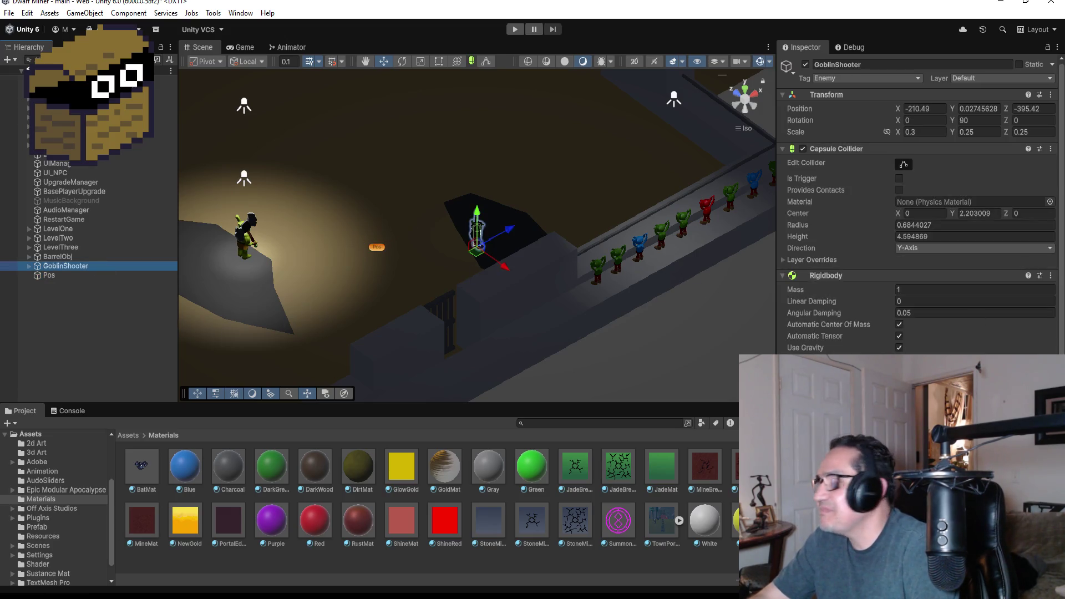
pyautogui.scroll(-3, 915, 195)
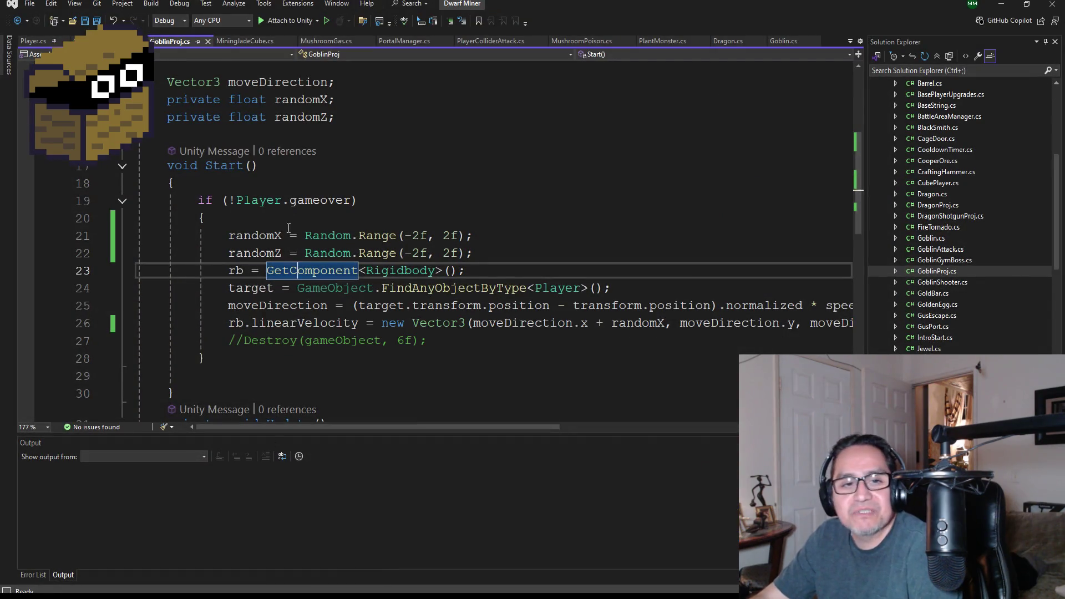
# Step: Save the GoblinProj.cs script
pyautogui.hotkey('ctrl', 's')
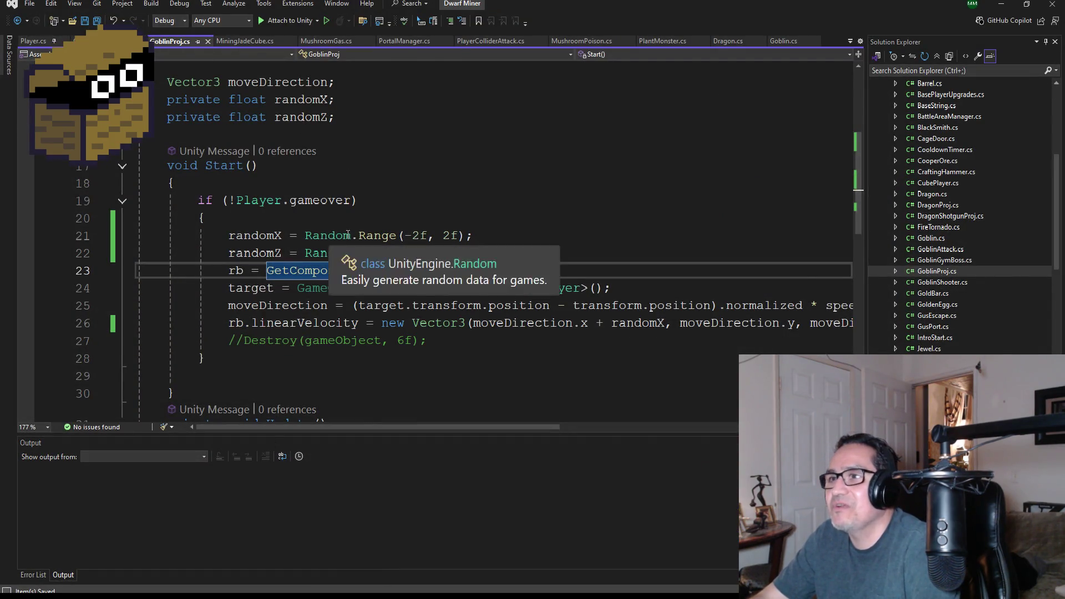
pyautogui.scroll(-4, 366, 263)
pyautogui.scroll(8, 366, 263)
pyautogui.scroll(-8, 379, 248)
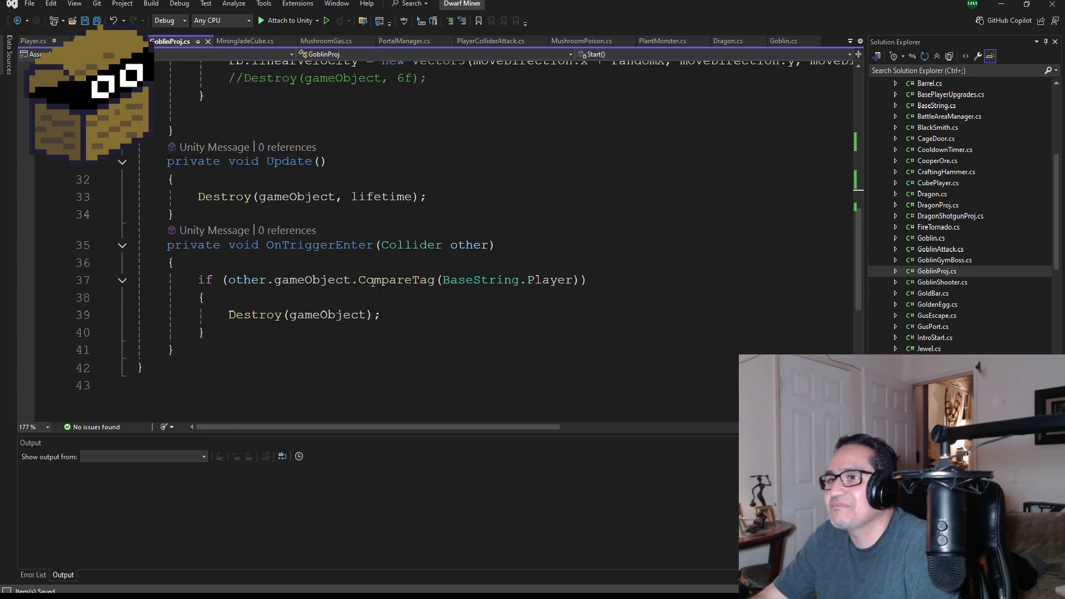
pyautogui.scroll(8, 336, 272)
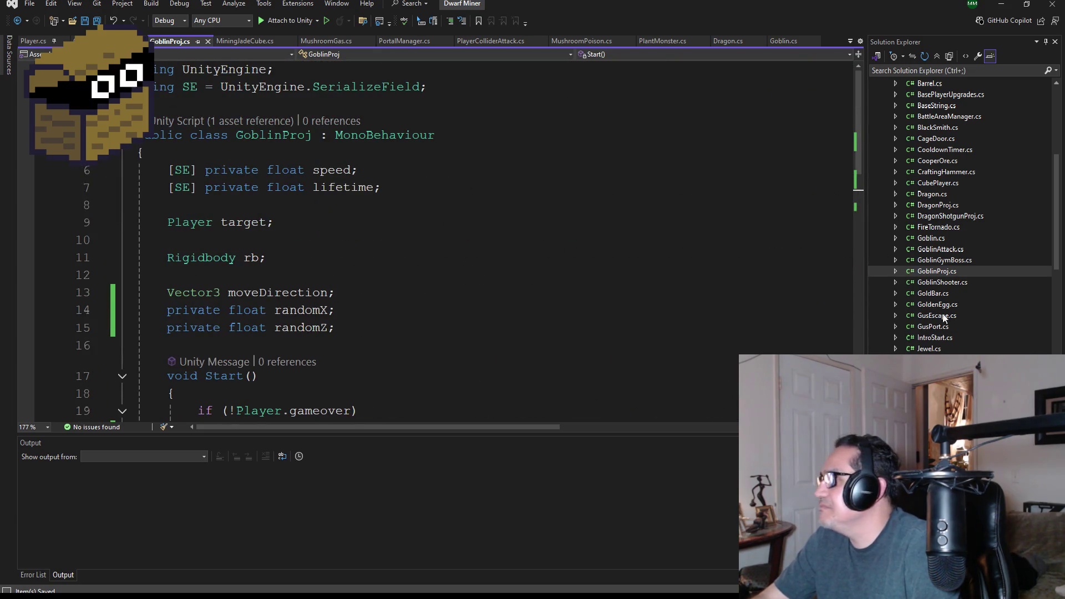
# Step: In GoblinShooter.cs, insert a blank line above the ShootFire() call and save
pyautogui.click(945, 281)
pyautogui.scroll(10, 327, 292)
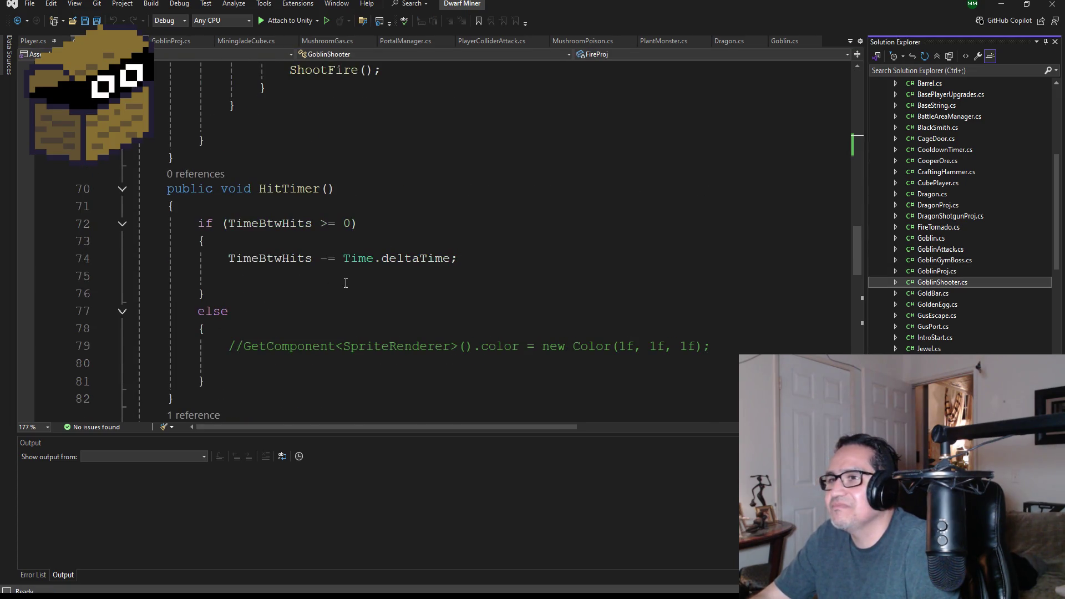
pyautogui.scroll(1, 377, 274)
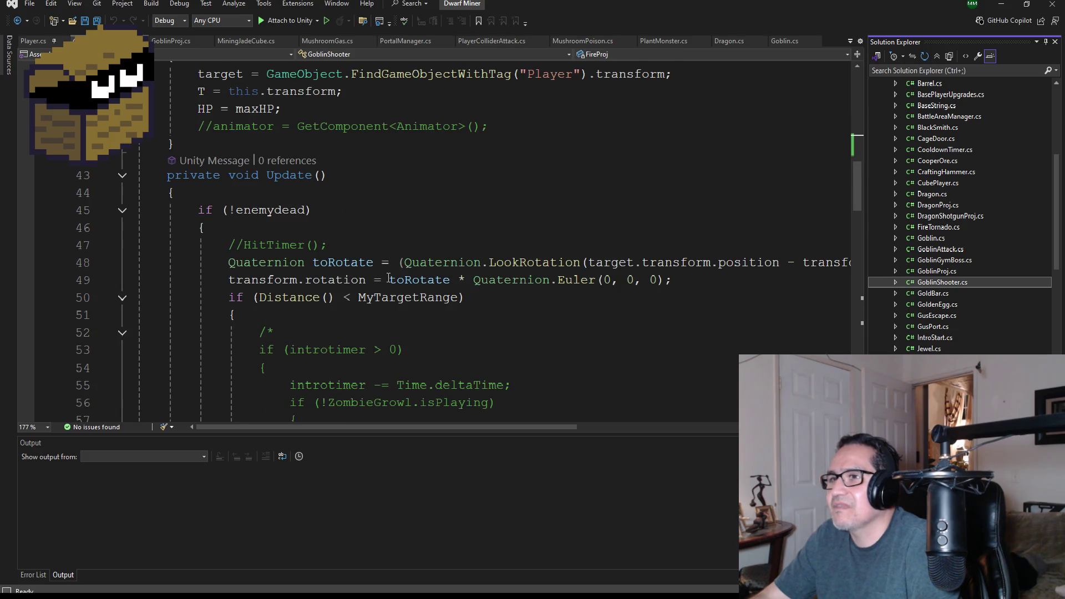
pyautogui.scroll(-7, 376, 333)
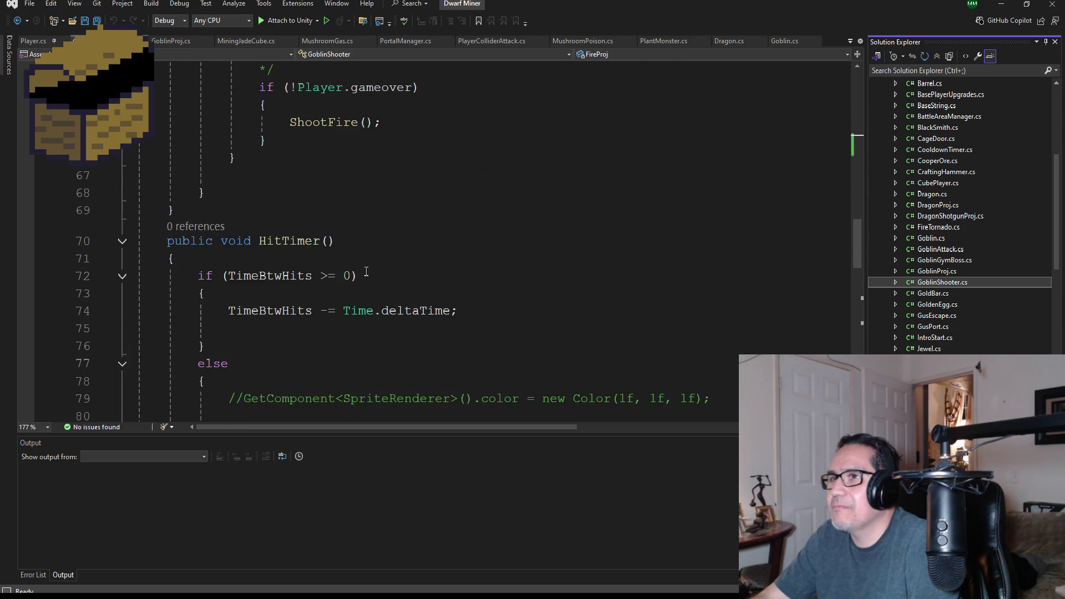
pyautogui.scroll(2, 396, 254)
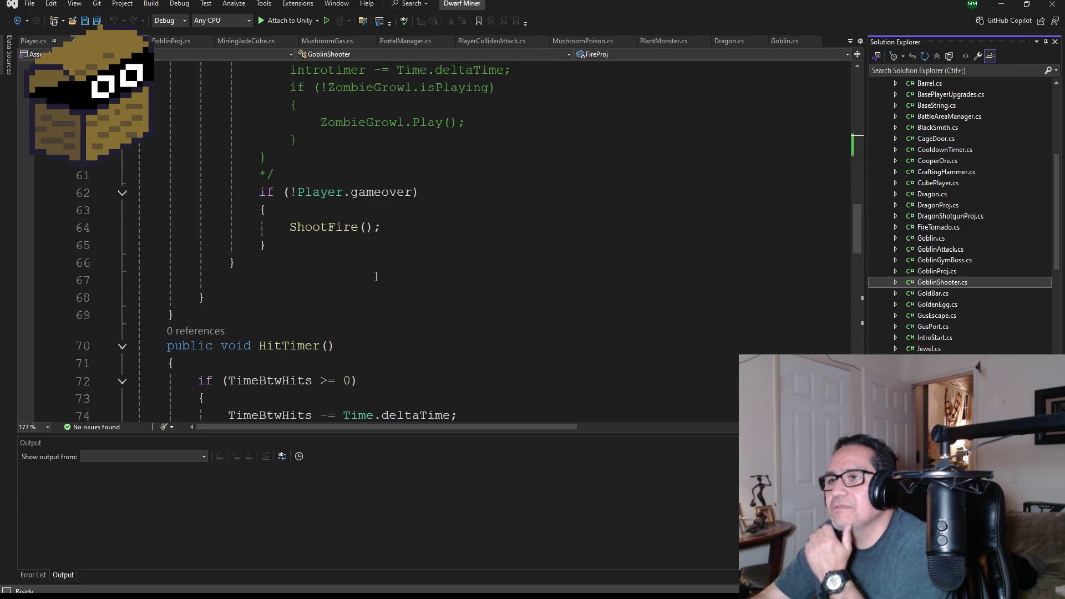
pyautogui.scroll(-4, 388, 264)
pyautogui.scroll(3, 394, 256)
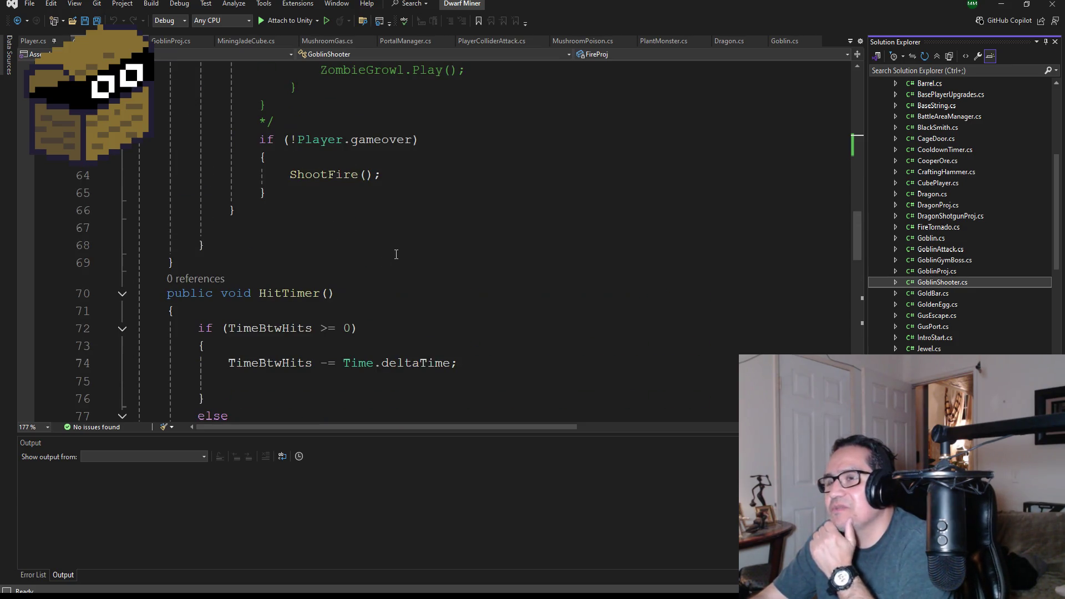
pyautogui.click(289, 177)
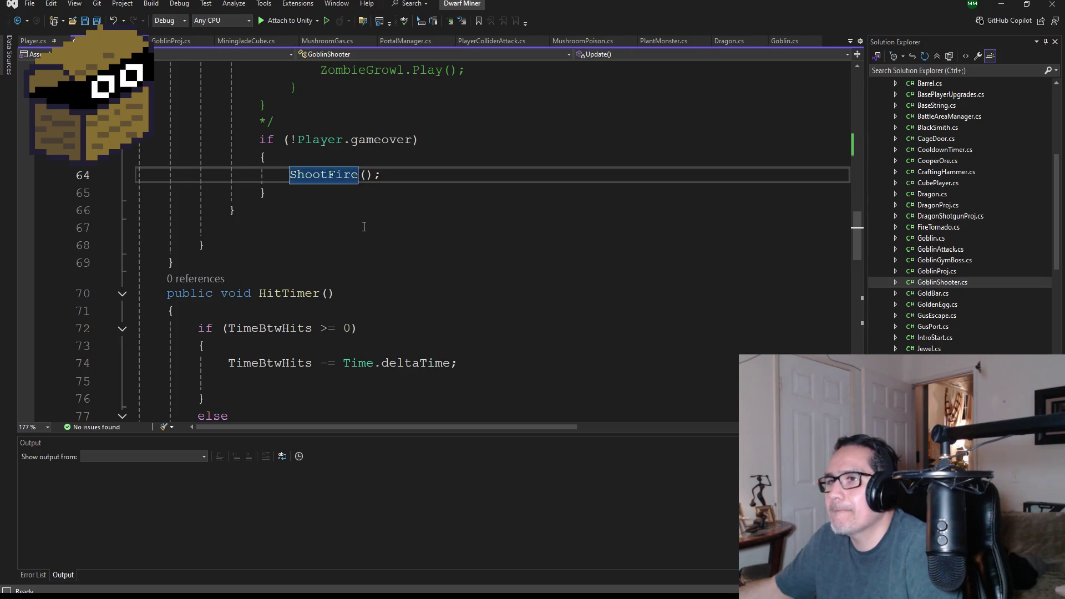
pyautogui.press('Return')
pyautogui.press('Up')
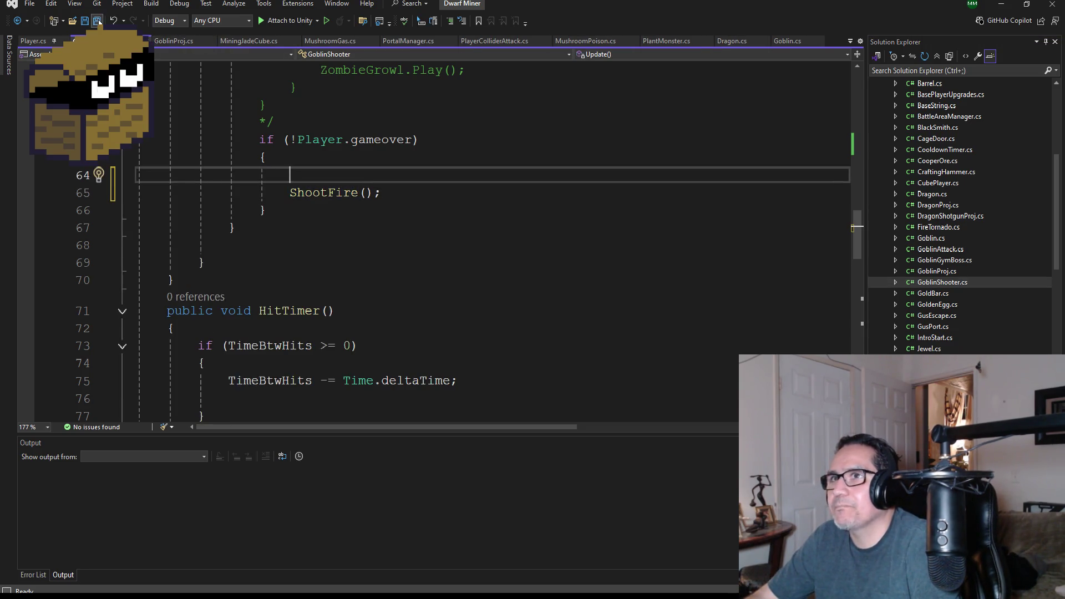
pyautogui.click(98, 21)
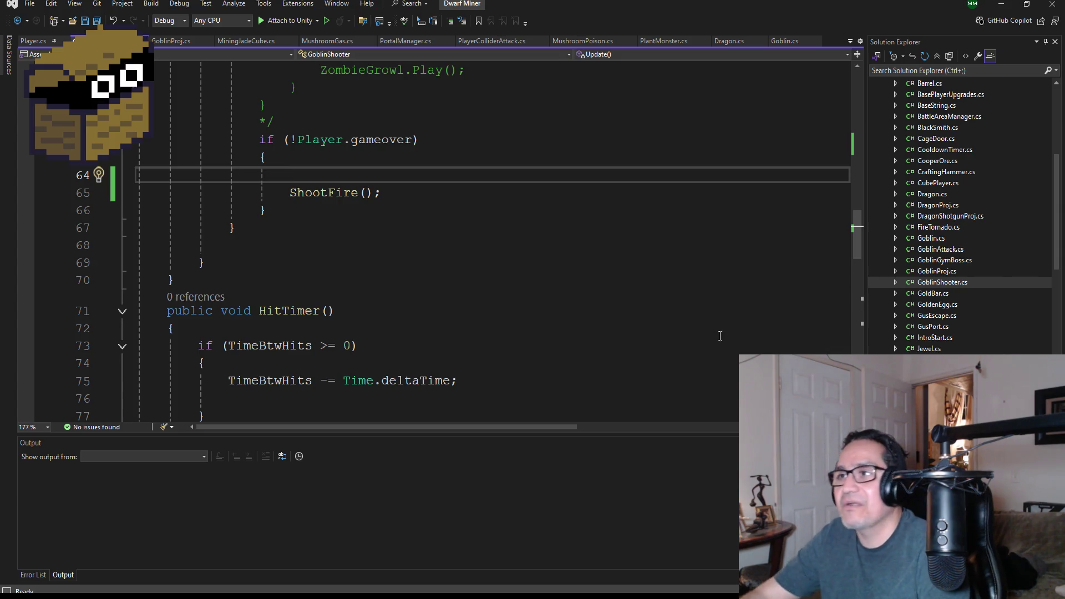
# Step: Save GoblinShooter.cs and look over the GoblinProj script
pyautogui.scroll(2, 555, 261)
pyautogui.scroll(2, 455, 355)
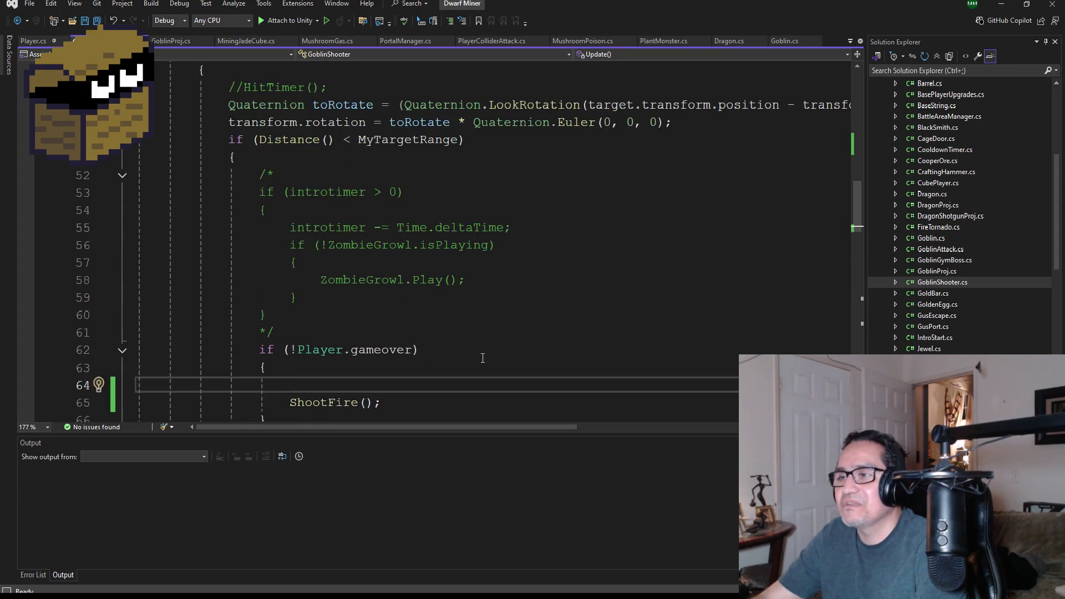
pyautogui.scroll(-2, 483, 356)
pyautogui.scroll(4, 365, 151)
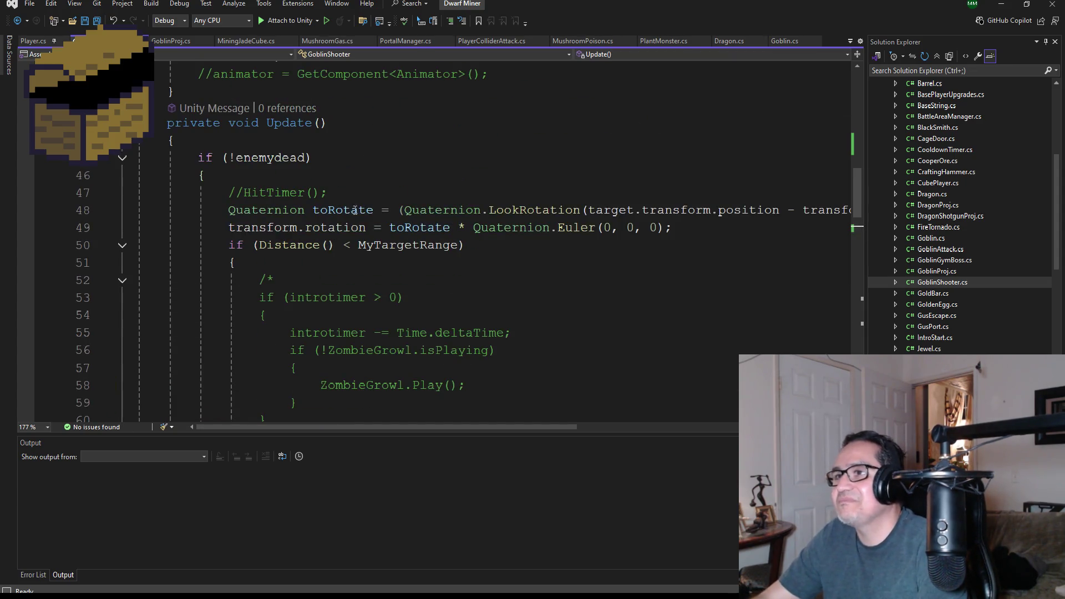
pyautogui.click(97, 21)
pyautogui.click(177, 42)
pyautogui.scroll(-7, 462, 301)
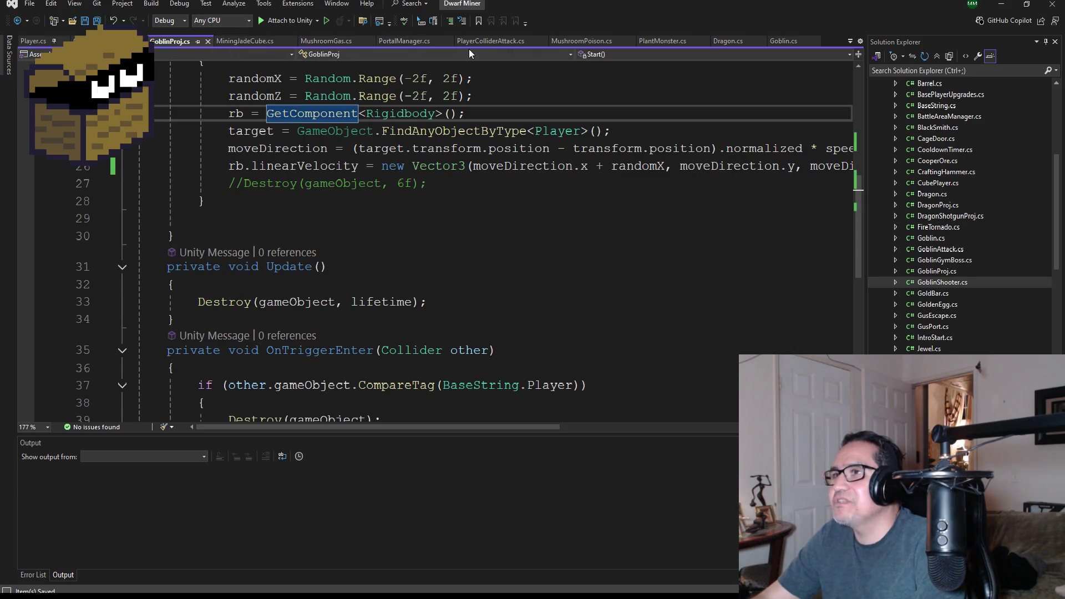
# Step: Copy PlantMonster's Vector3.MoveTowards line and paste it onto GoblinShooter's empty line 64
pyautogui.click(671, 42)
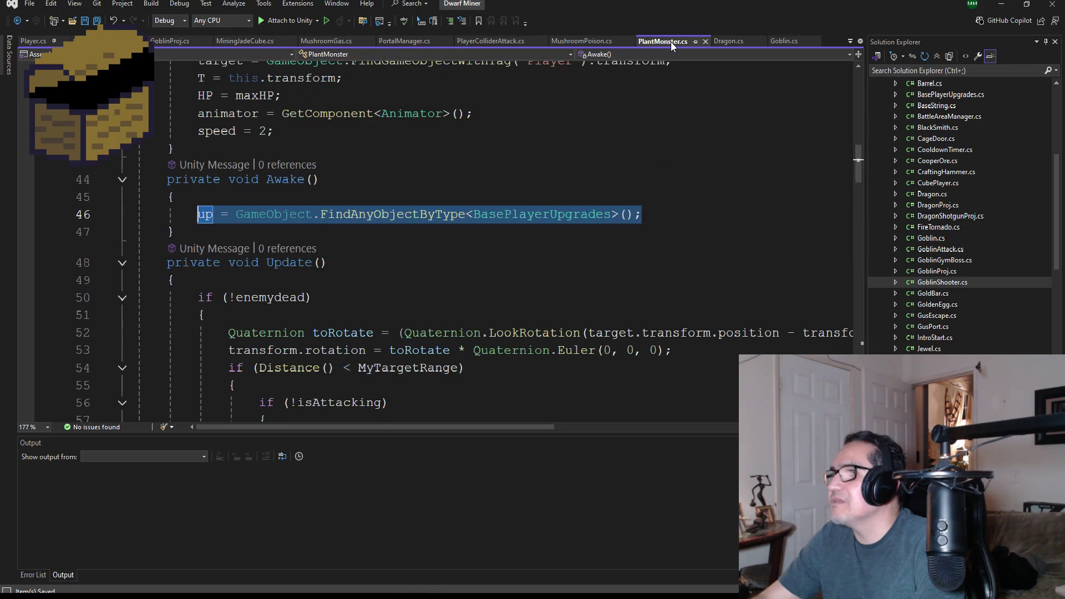
pyautogui.scroll(-3, 502, 306)
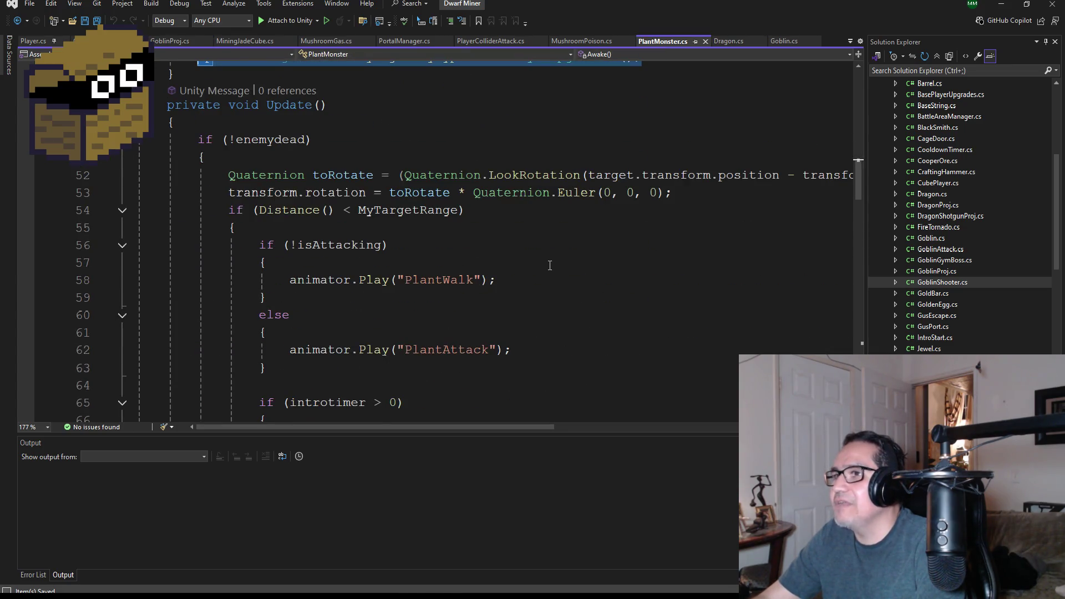
pyautogui.scroll(-14, 547, 266)
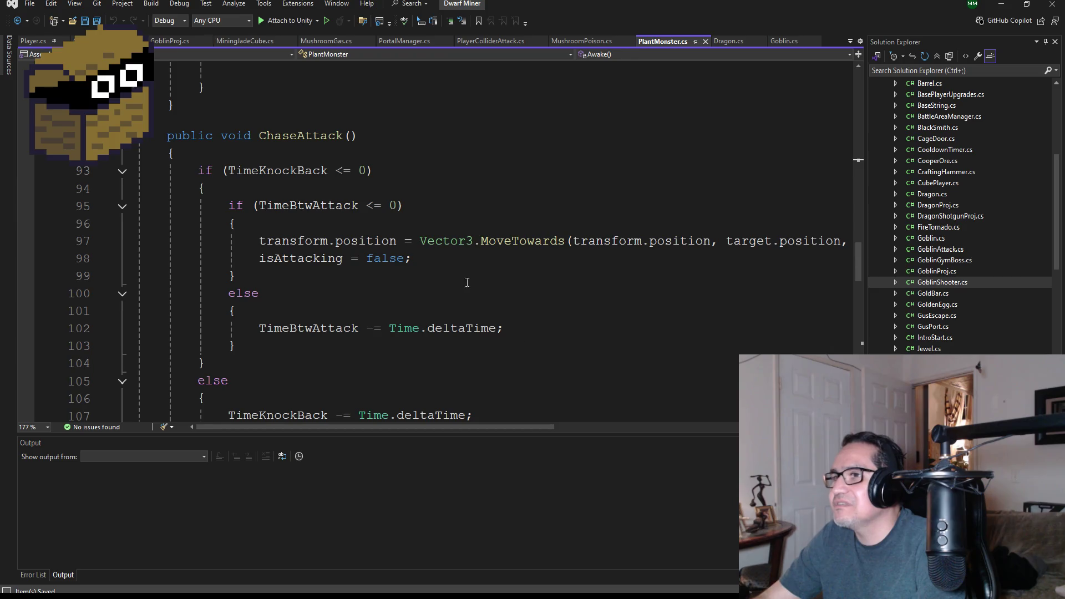
pyautogui.moveTo(260, 240)
pyautogui.mouseDown()
pyautogui.moveTo(837, 254)
pyautogui.moveTo(843, 241)
pyautogui.mouseUp()
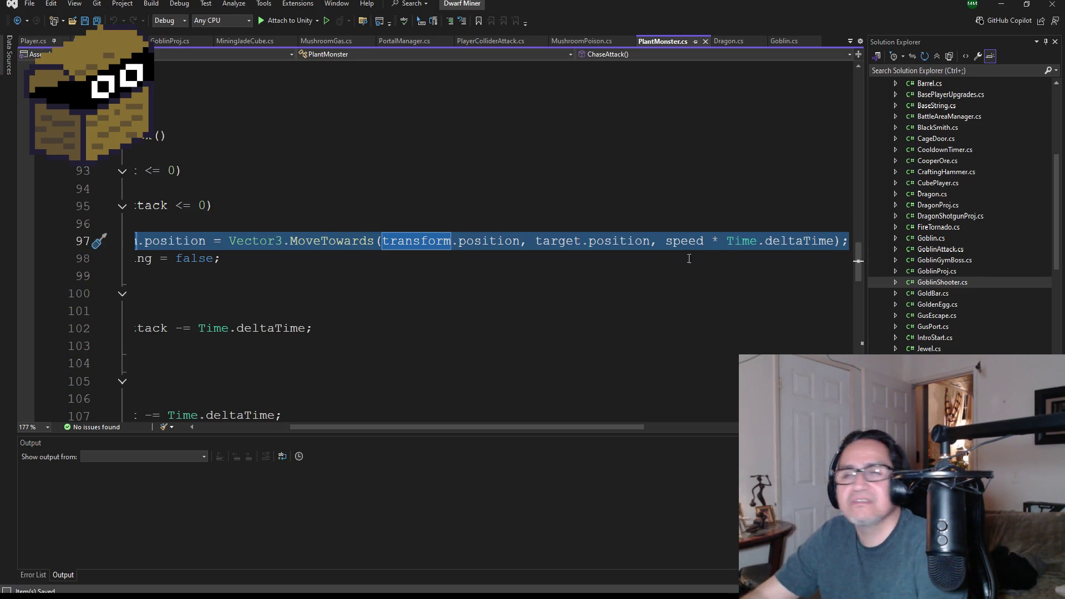
pyautogui.hotkey('ctrl', 'Tab')
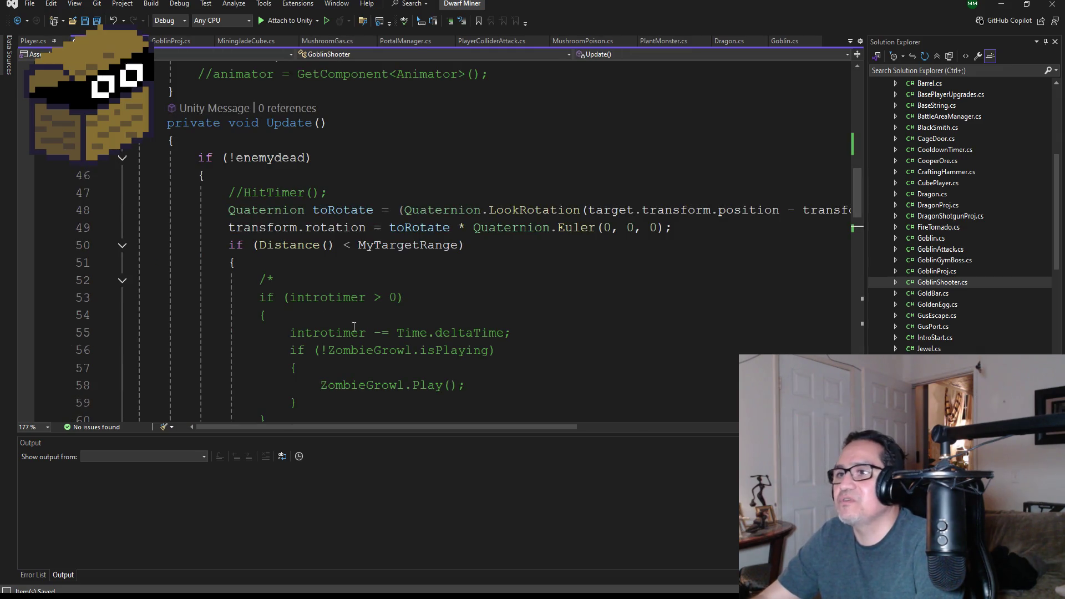
pyautogui.scroll(-8, 354, 327)
pyautogui.scroll(2, 354, 277)
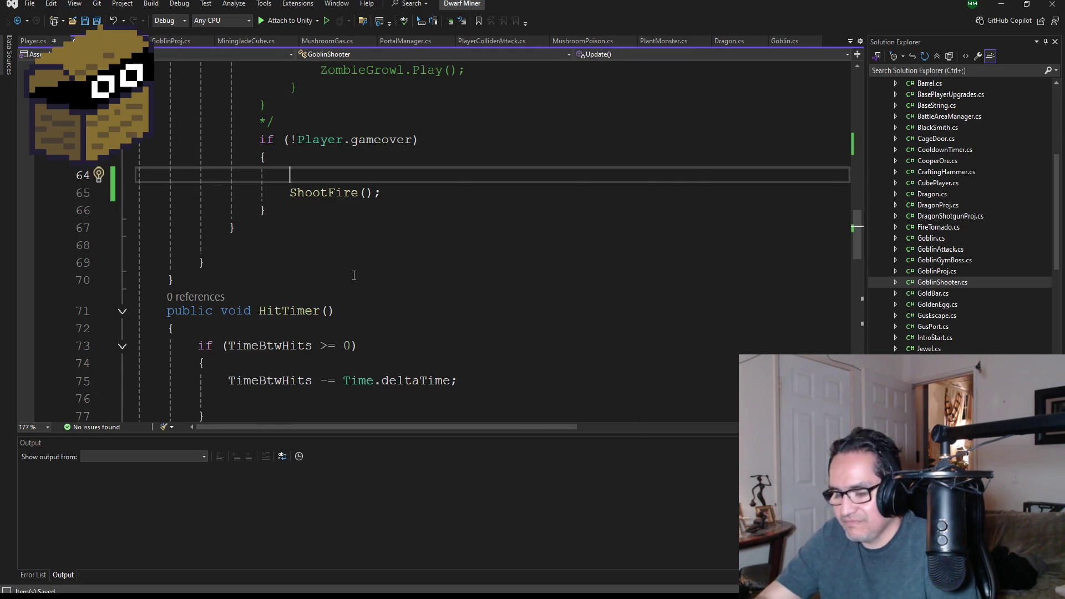
pyautogui.hotkey('ctrl', 'v')
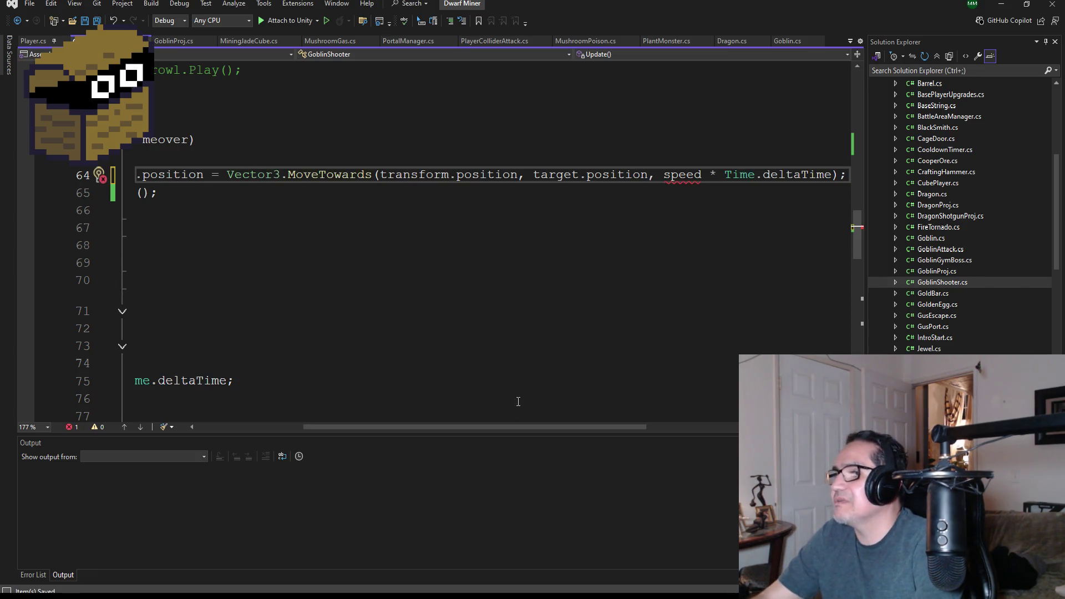
# Step: Insert blank lines after 'private float HP;' on line 8 of GoblinShooter.cs
pyautogui.moveTo(533, 428); pyautogui.dragTo(426, 429)
pyautogui.scroll(7, 391, 205)
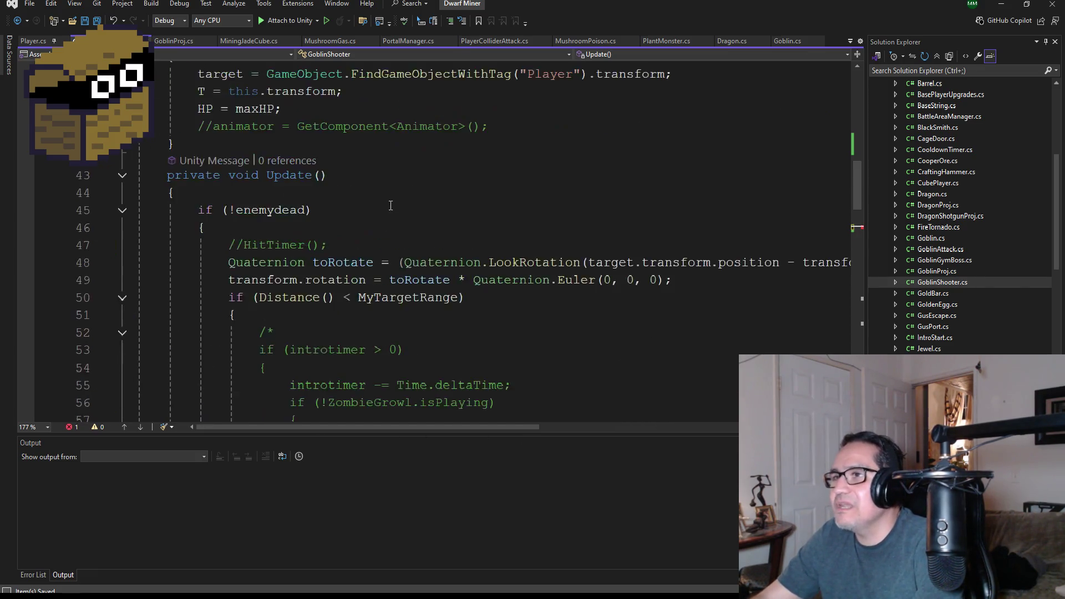
pyautogui.scroll(14, 391, 205)
pyautogui.scroll(-5, 426, 247)
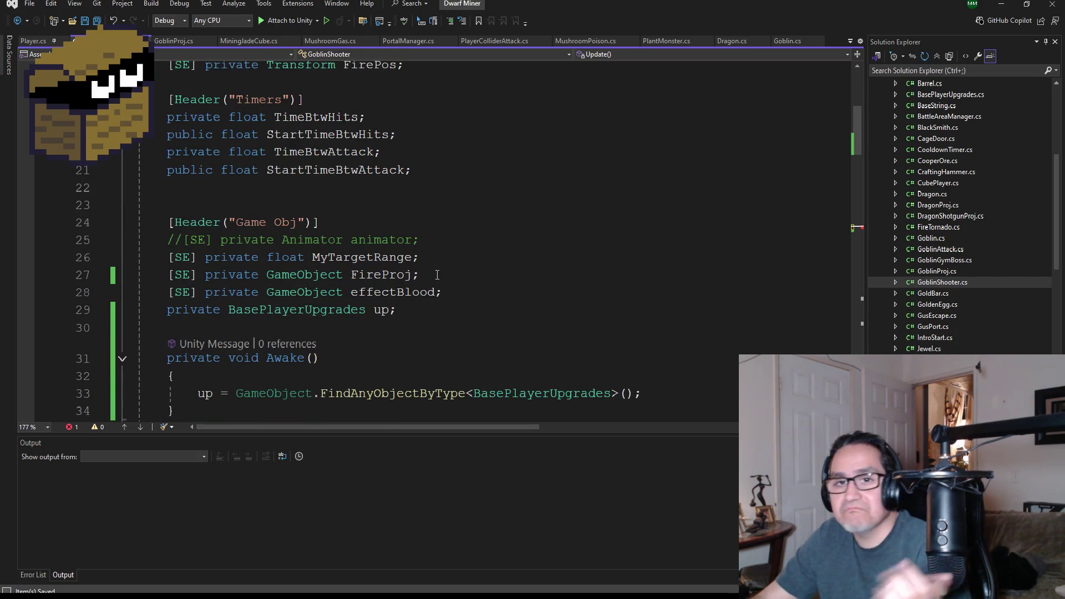
pyautogui.click(450, 172)
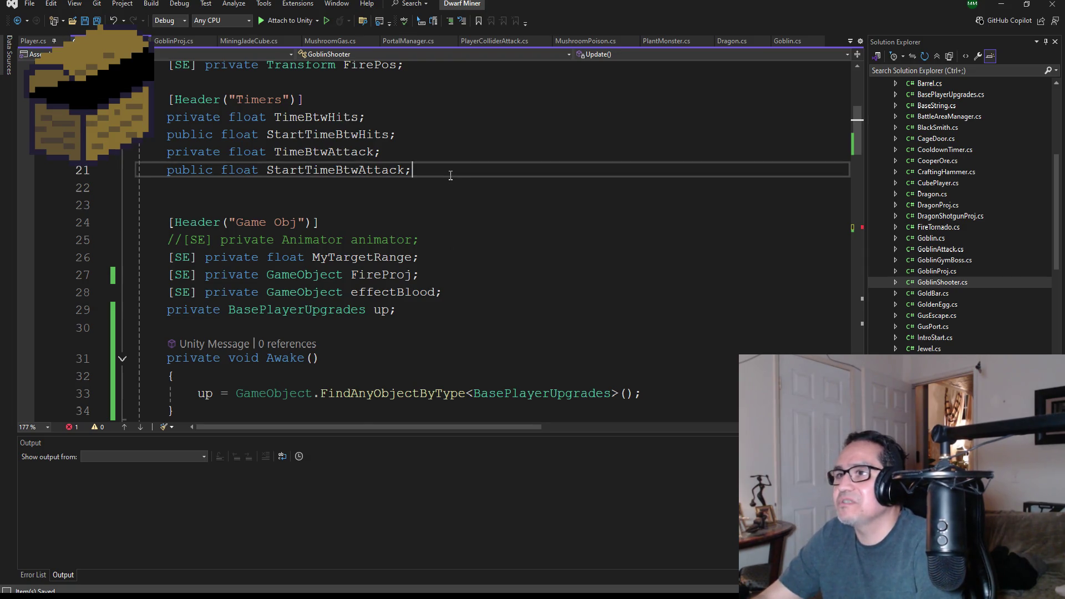
pyautogui.scroll(5, 459, 207)
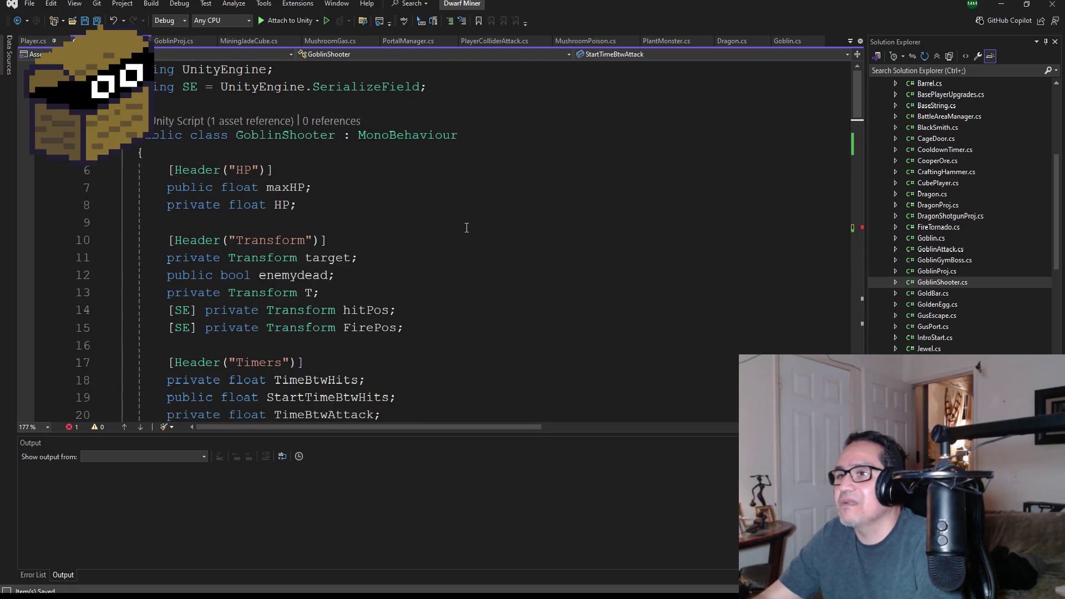
pyautogui.scroll(-5, 466, 227)
pyautogui.scroll(5, 458, 260)
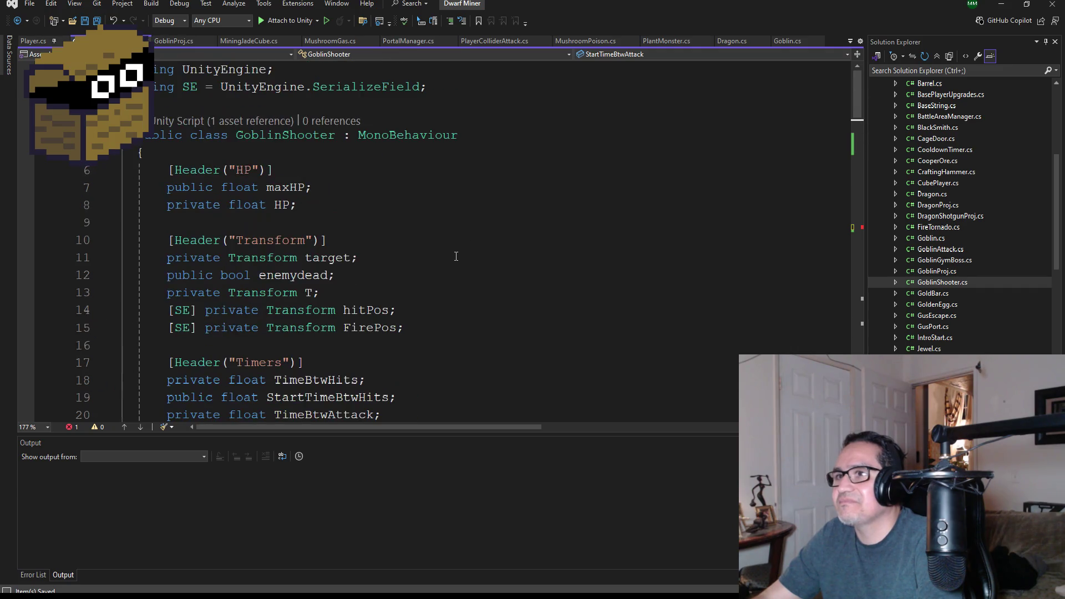
pyautogui.click(281, 167)
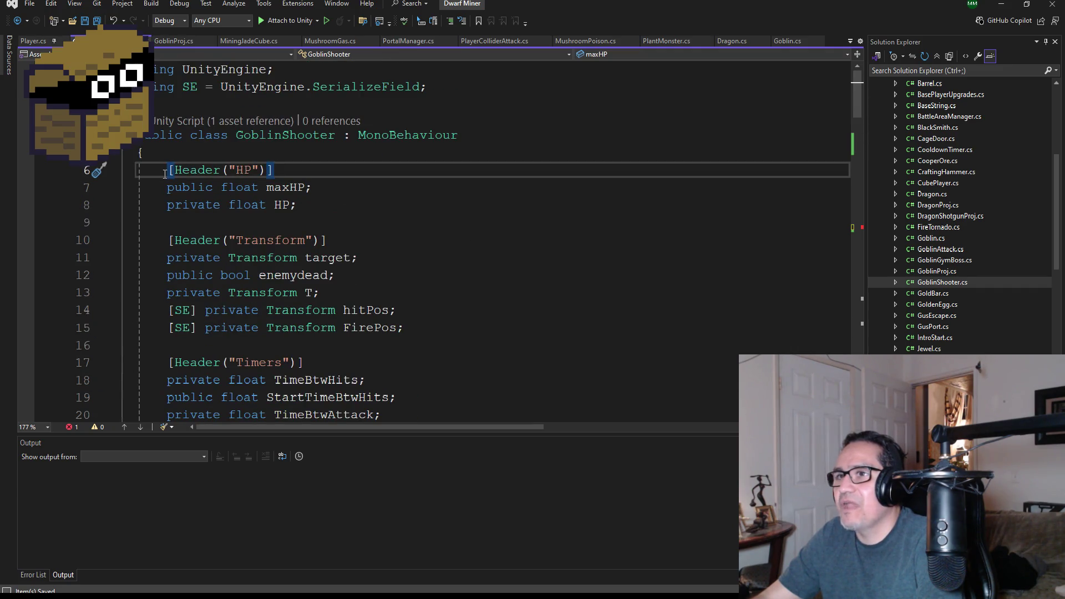
pyautogui.click(328, 213)
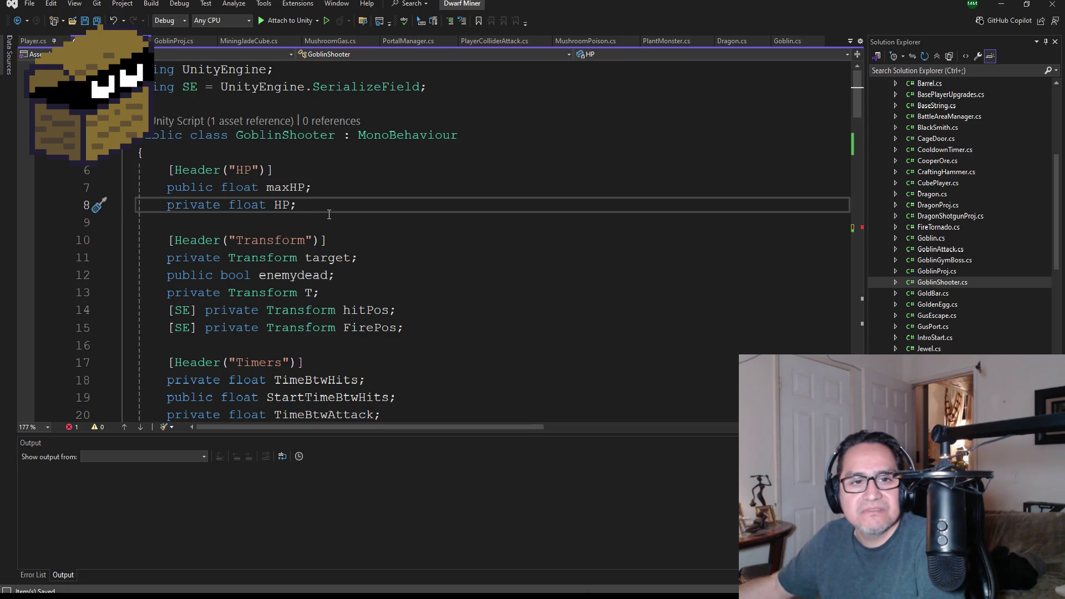
pyautogui.press('Return')
pyautogui.press('Return')
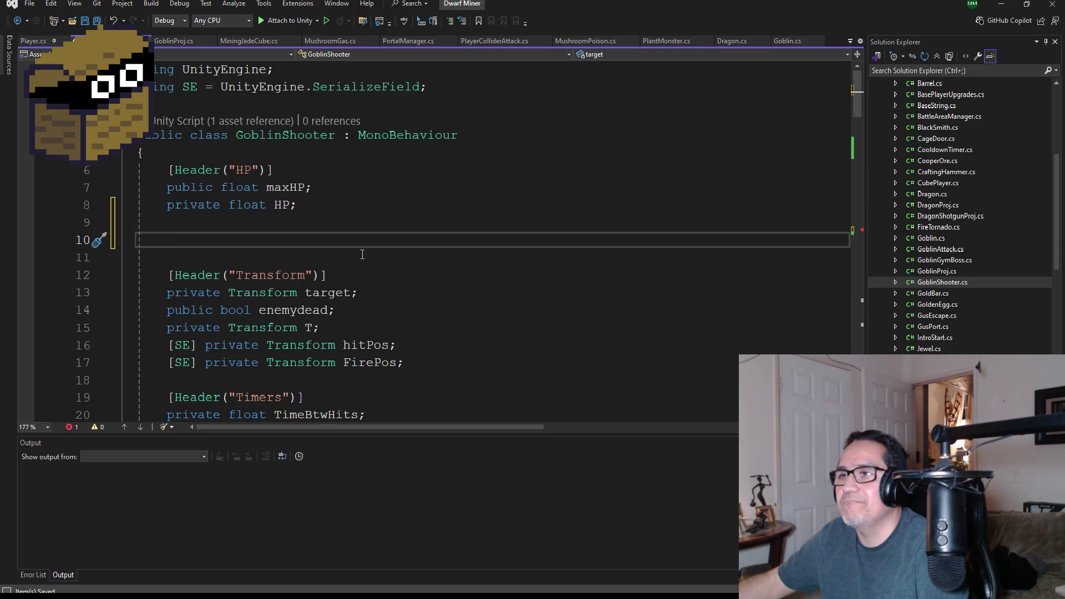
# Step: Type a Speed header and a '[SE] private float speed;' field below it, then save
pyautogui.write('[Header')
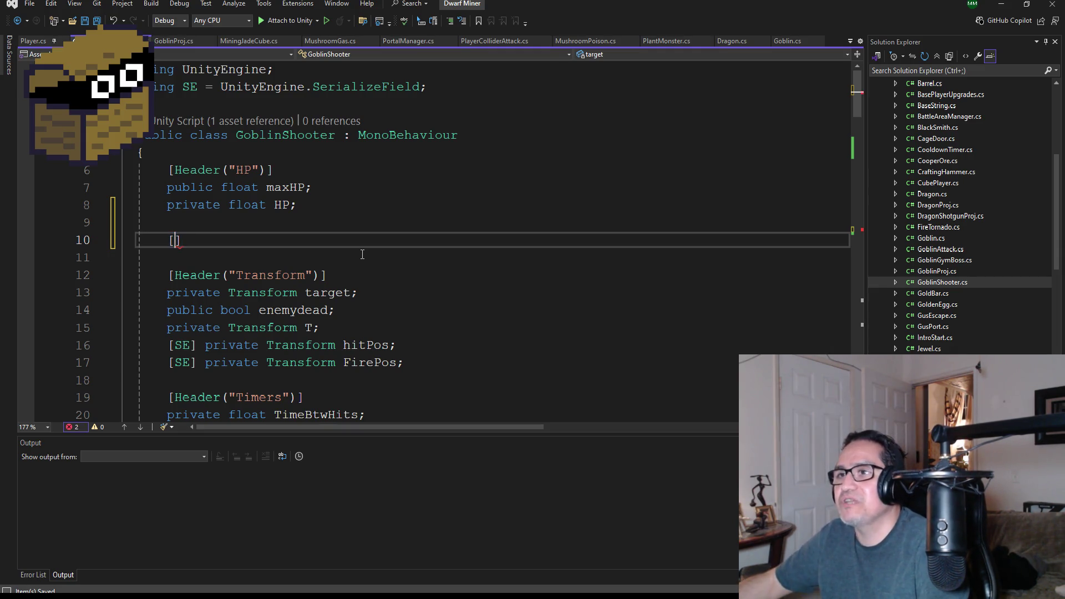
pyautogui.write(' (')
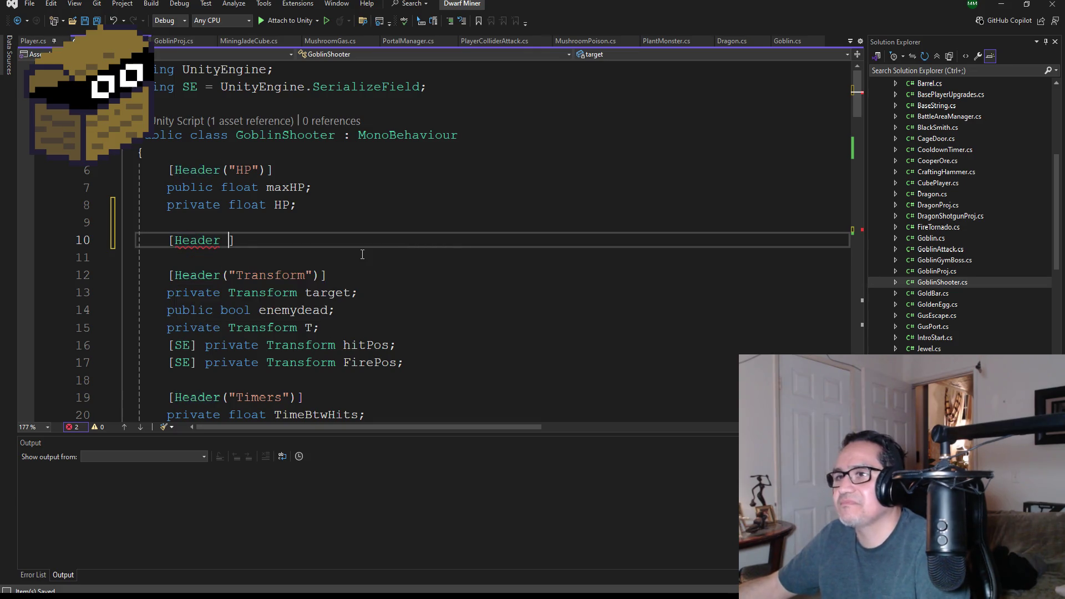
pyautogui.press('Escape')
pyautogui.write("'Sp")
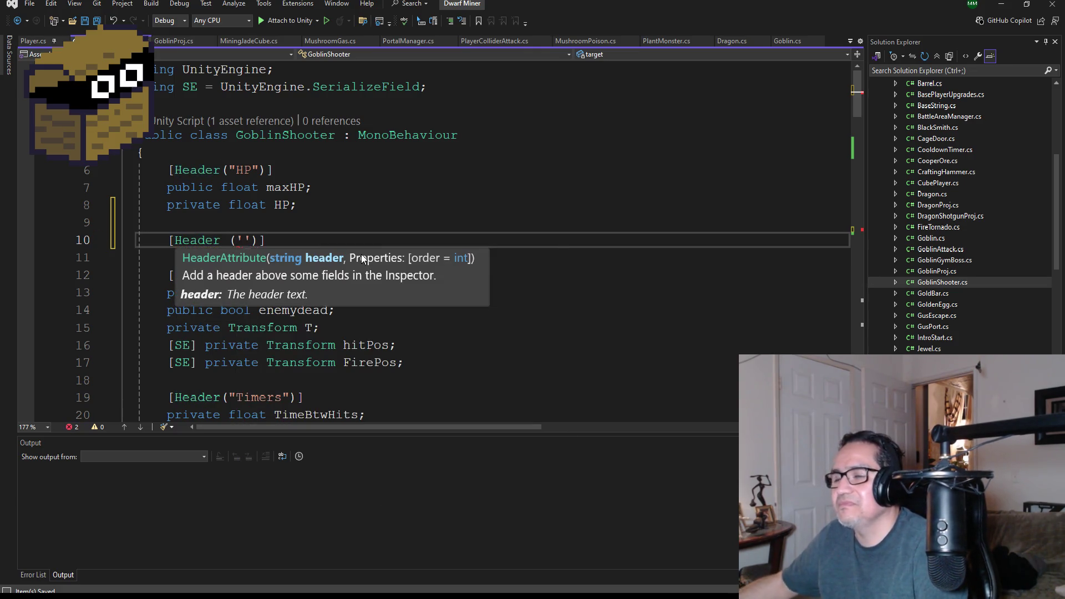
pyautogui.write('eed')
pyautogui.press('Escape')
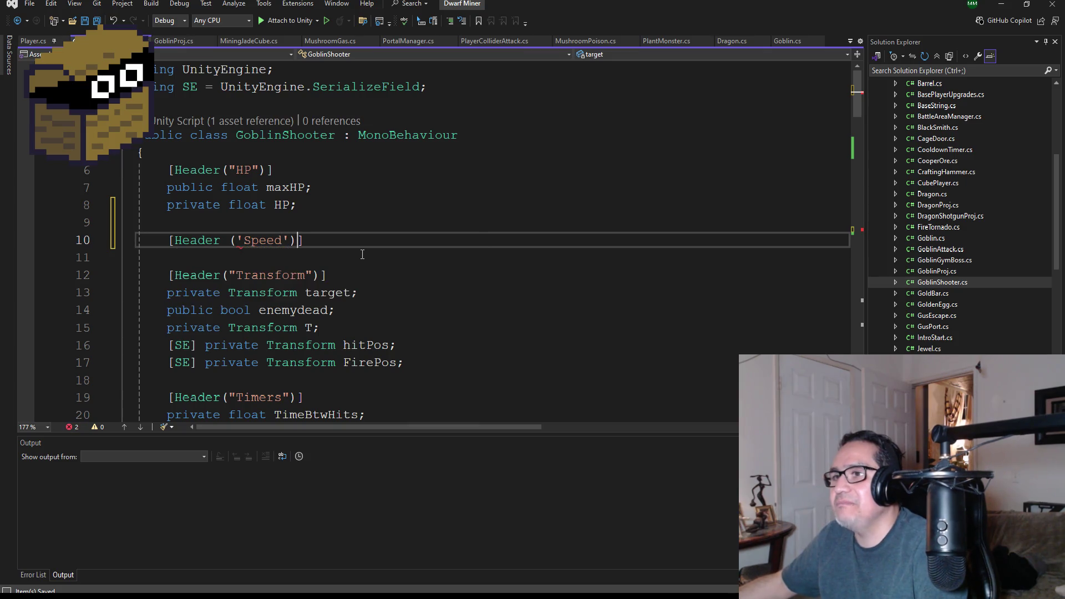
pyautogui.press('End')
pyautogui.press('Return')
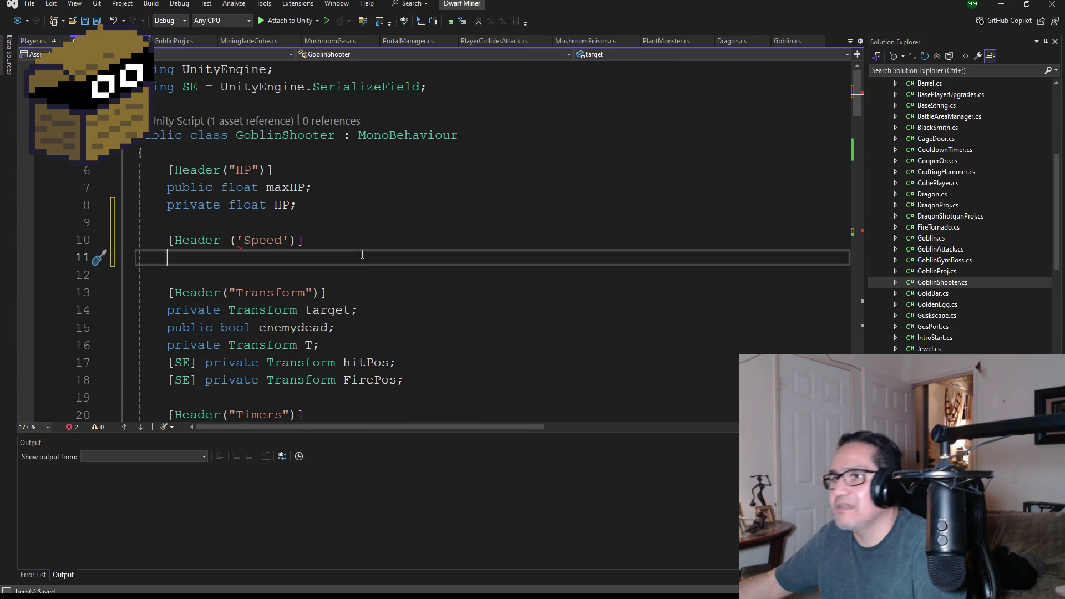
pyautogui.write('[')
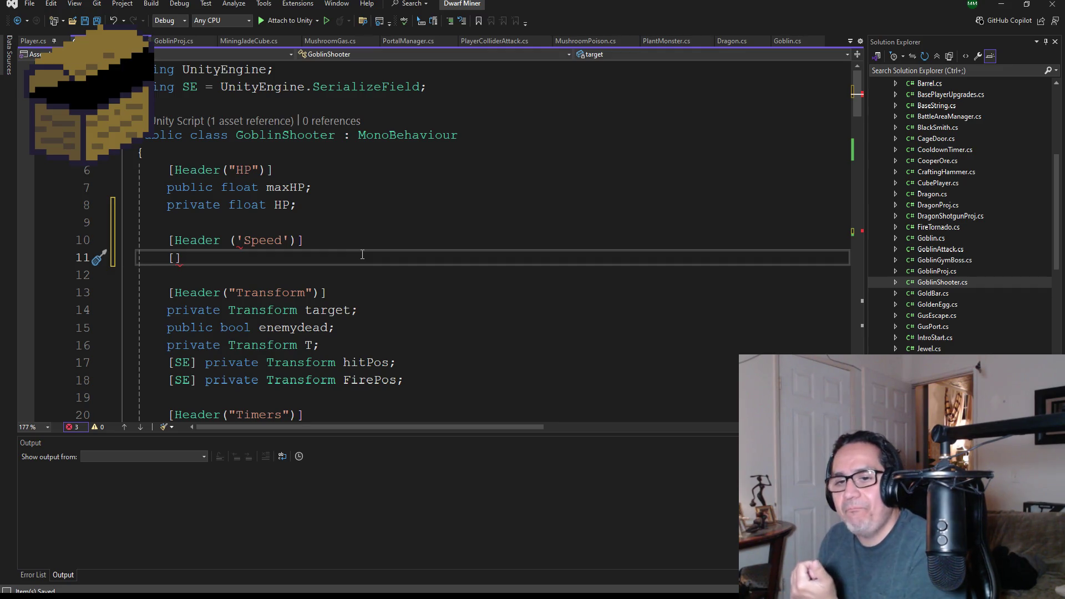
pyautogui.write('SE] p')
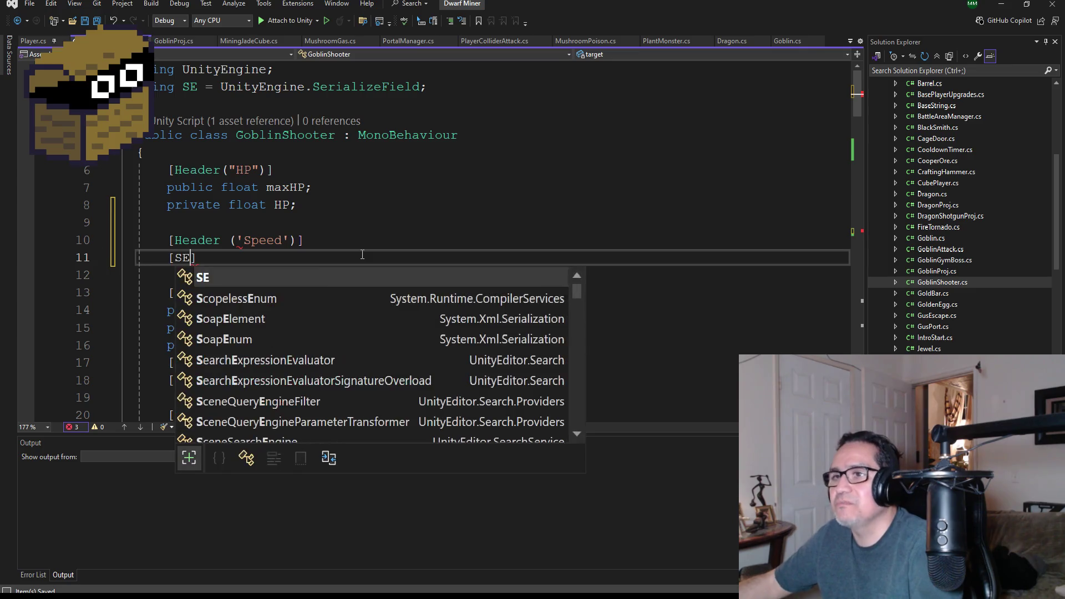
pyautogui.write('rivate')
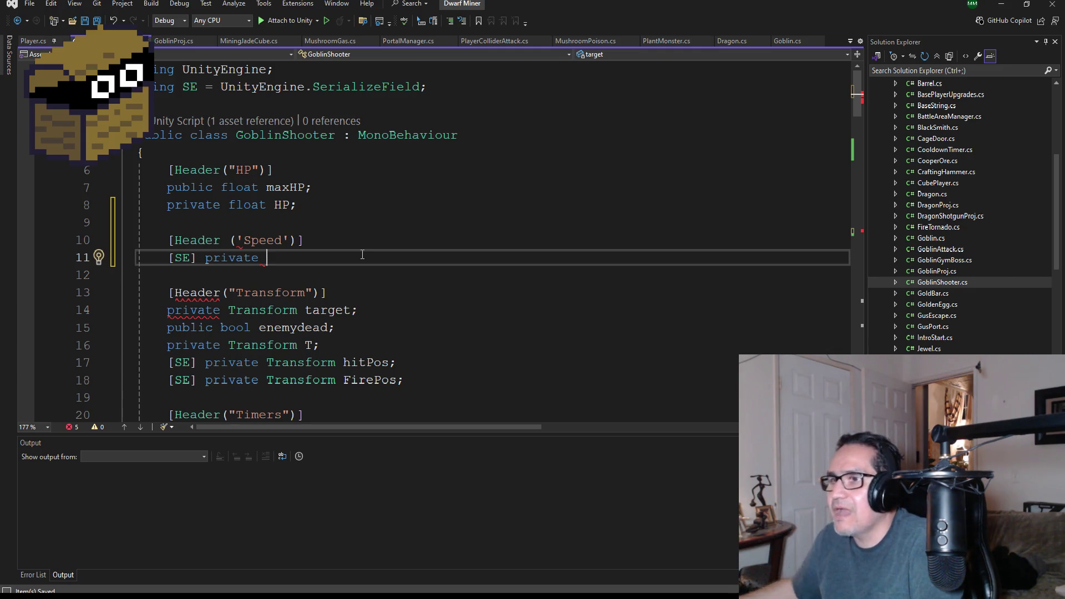
pyautogui.write('float ')
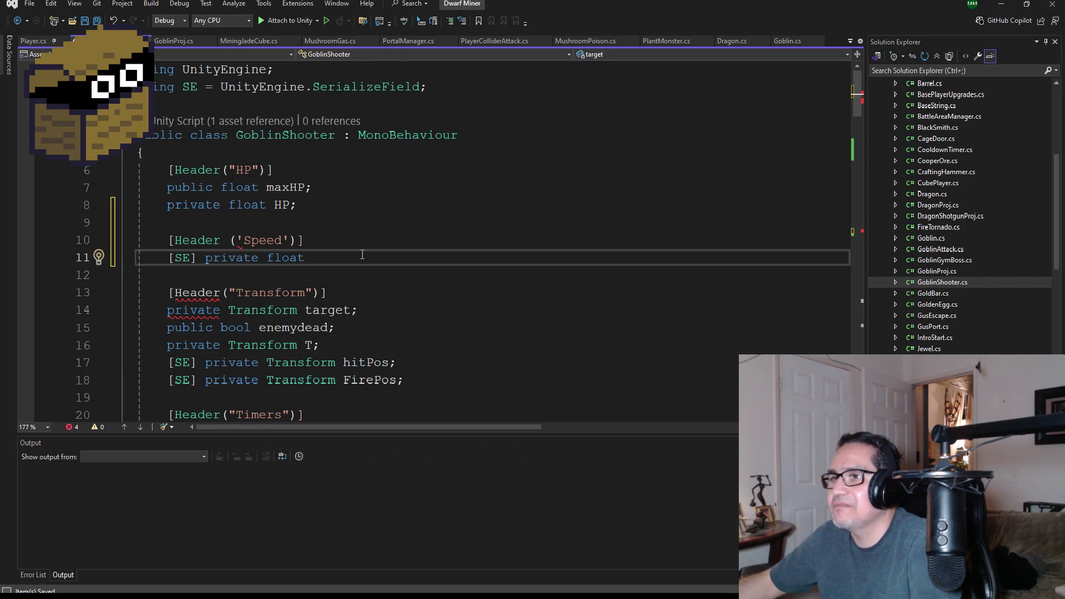
pyautogui.write('speed;')
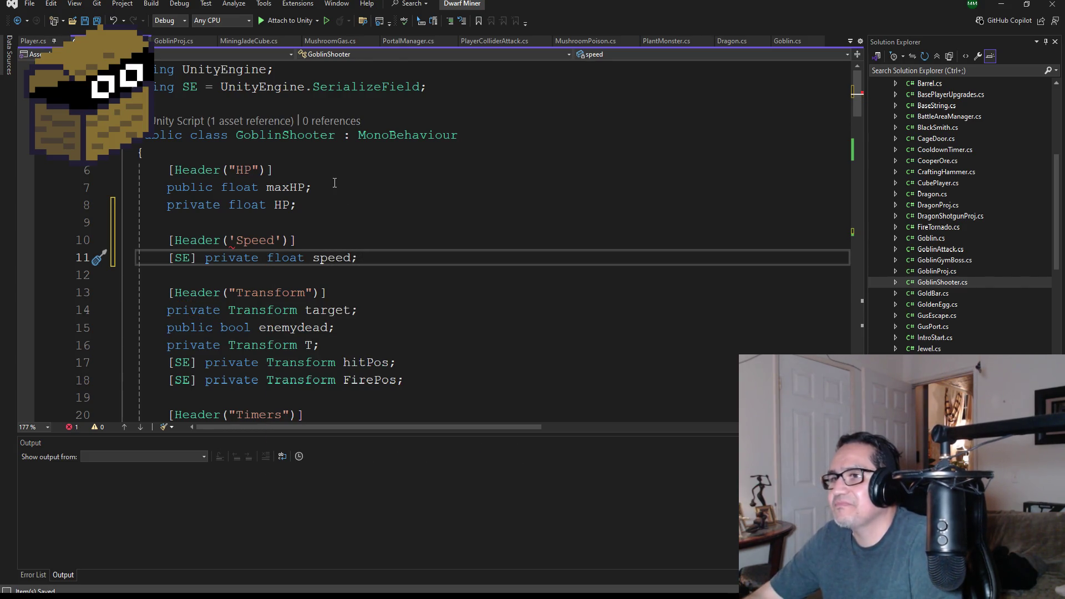
pyautogui.click(99, 21)
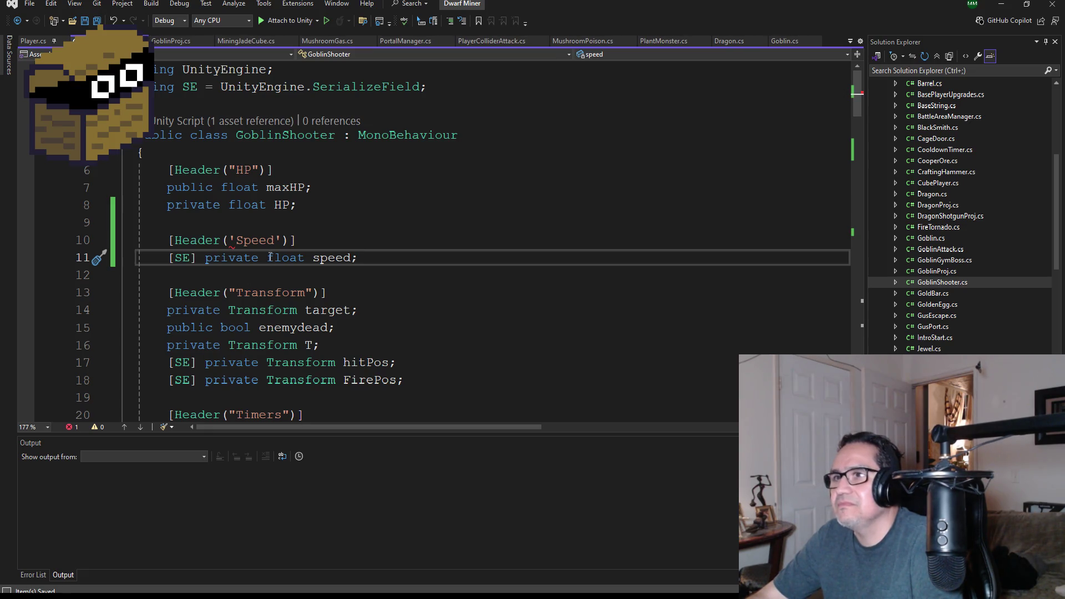
# Step: Replace the single quotes around Speed with double quotes: [Header("Speed")]
pyautogui.click(231, 243)
pyautogui.press('Delete')
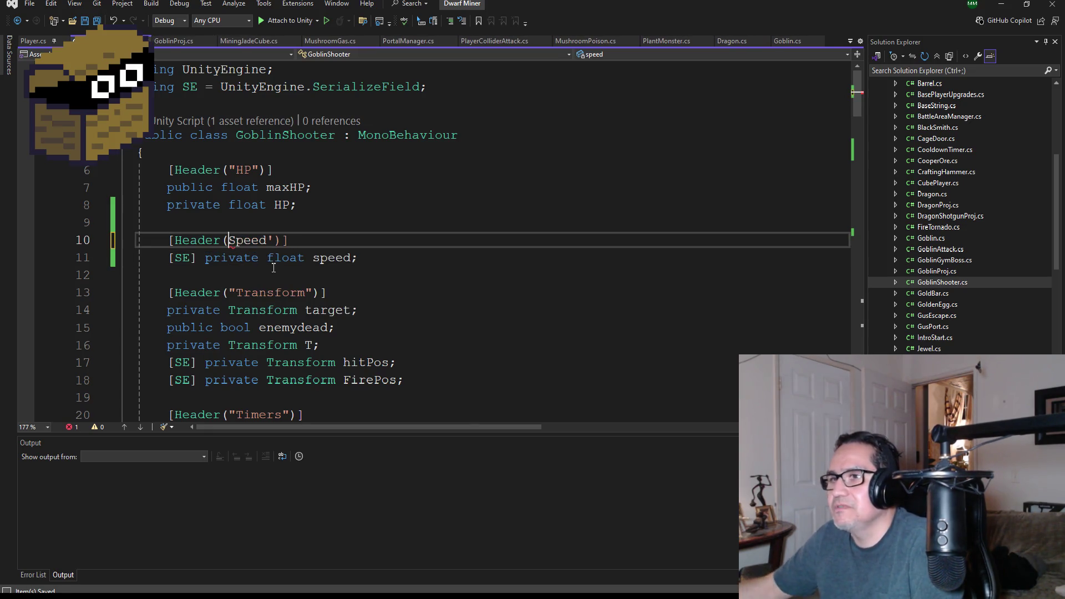
pyautogui.hotkey('ctrl', 'shift', 'Return')
pyautogui.write('"')
pyautogui.hotkey('ctrl', 'z')
pyautogui.hotkey('ctrl', 'z')
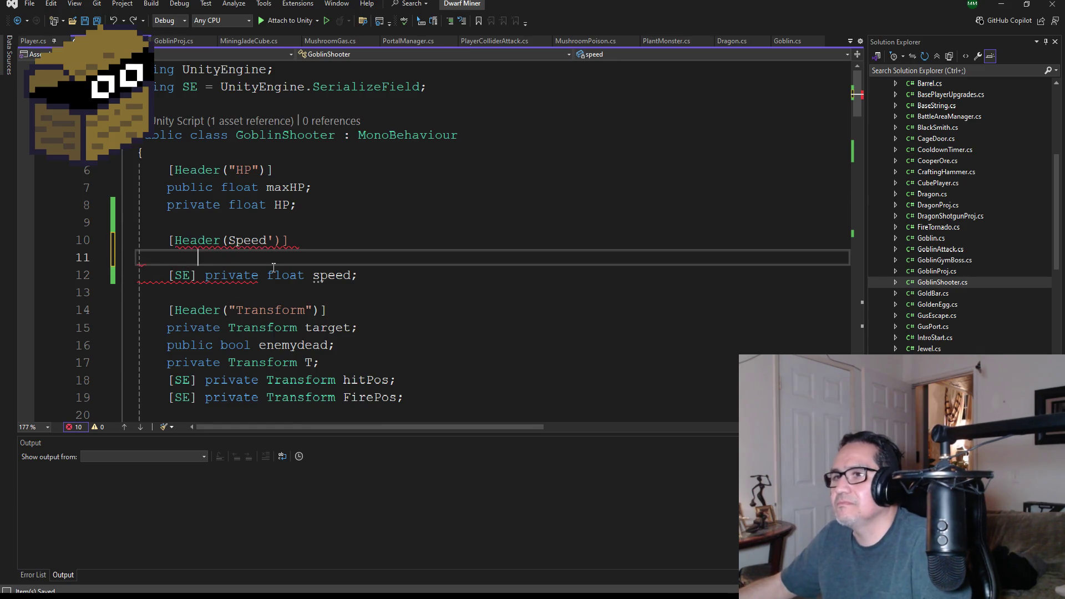
pyautogui.write('"')
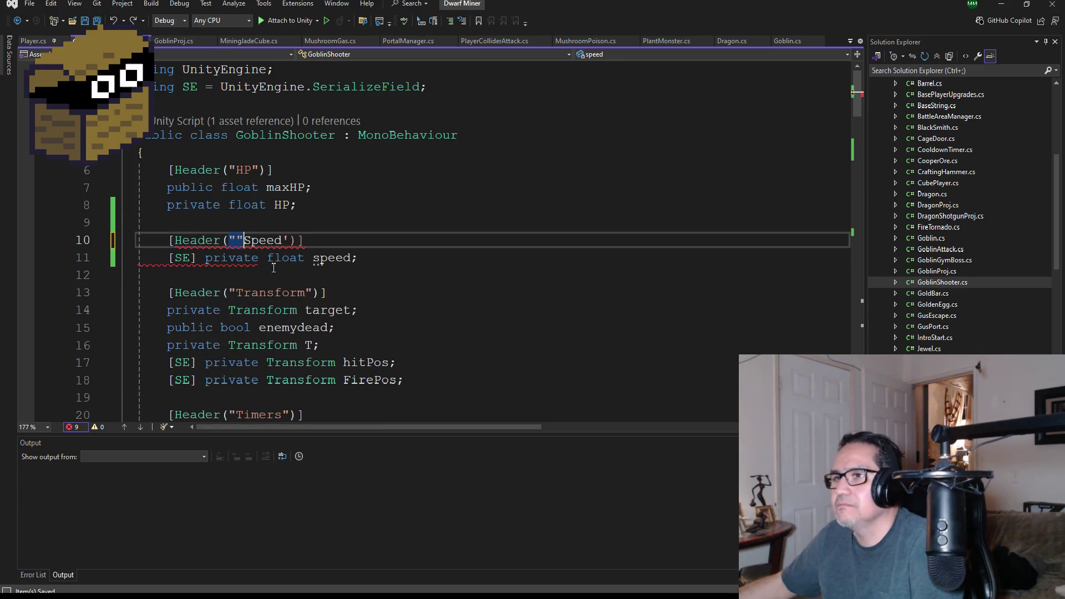
pyautogui.hotkey('ctrl', 'Left')
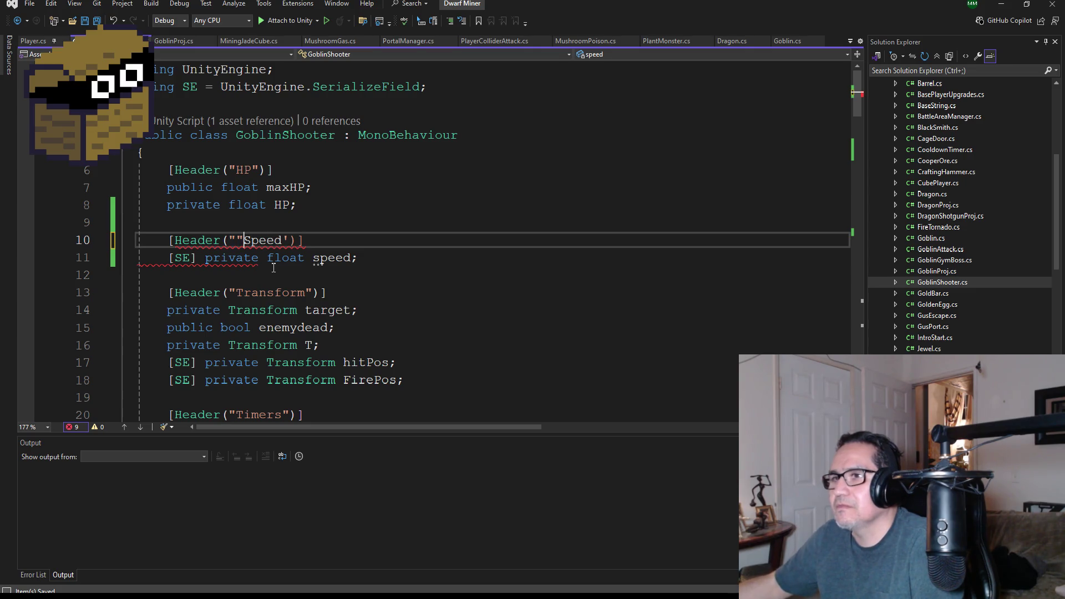
pyautogui.press('BackSpace')
pyautogui.press('Right')
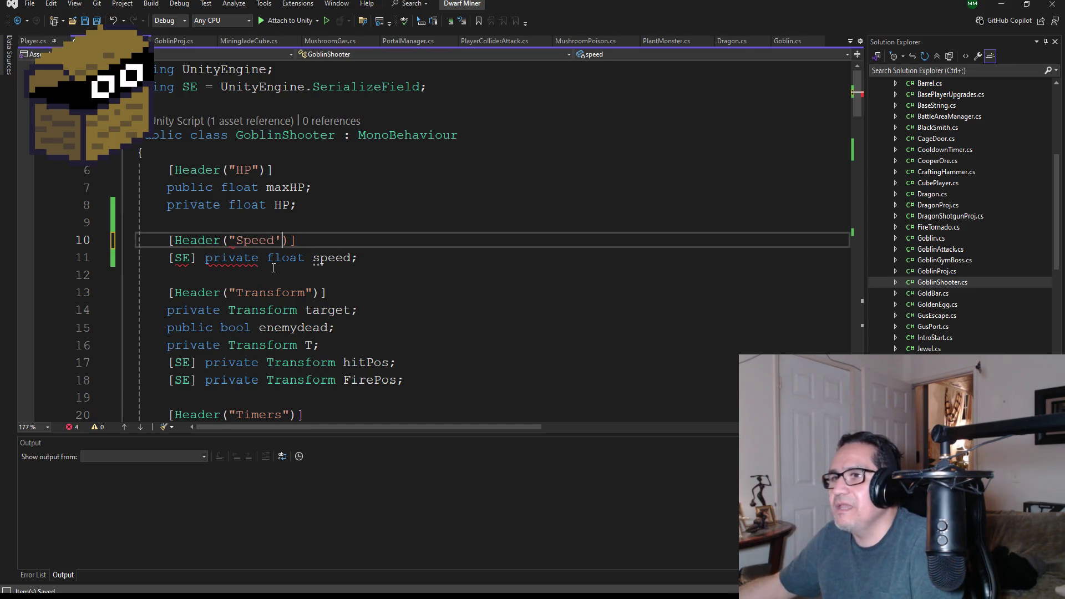
pyautogui.press('Right')
pyautogui.press('Delete')
pyautogui.write('"')
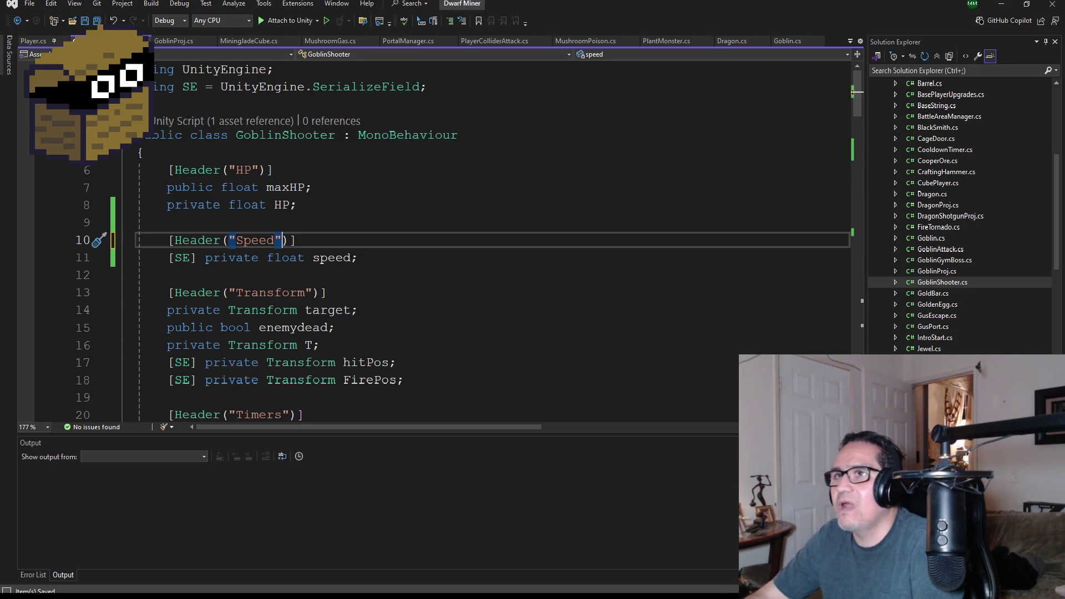
pyautogui.scroll(-7, 389, 268)
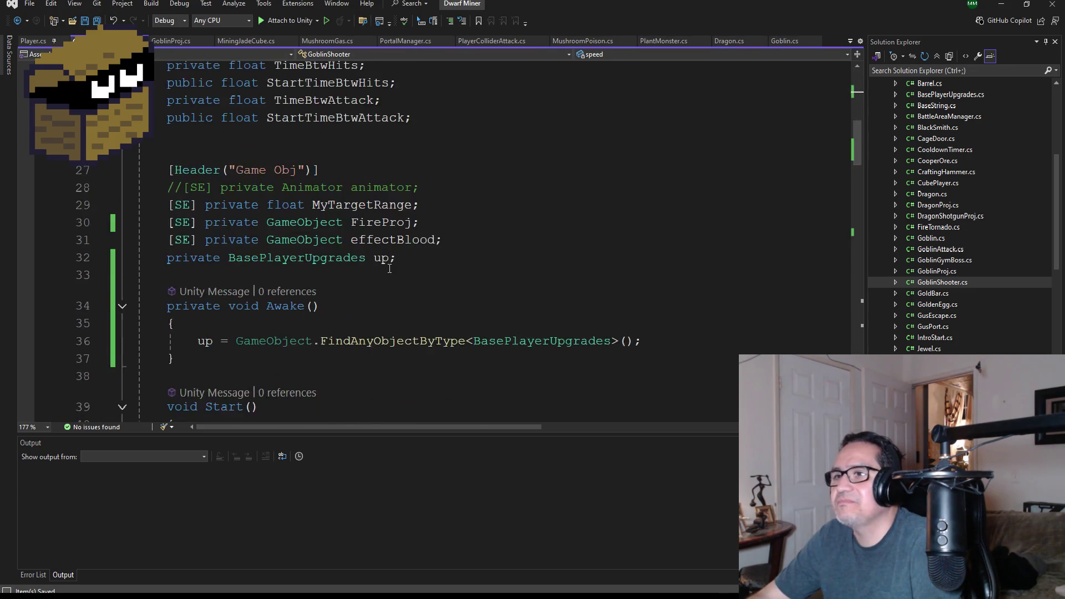
pyautogui.scroll(-20, 389, 268)
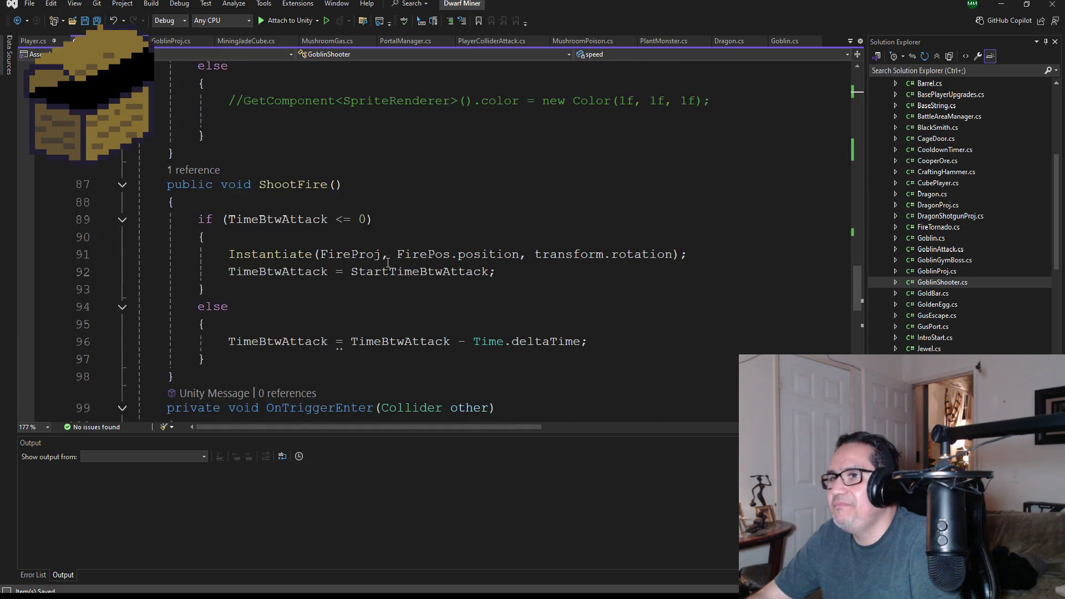
pyautogui.scroll(-10, 387, 262)
pyautogui.scroll(5, 221, 193)
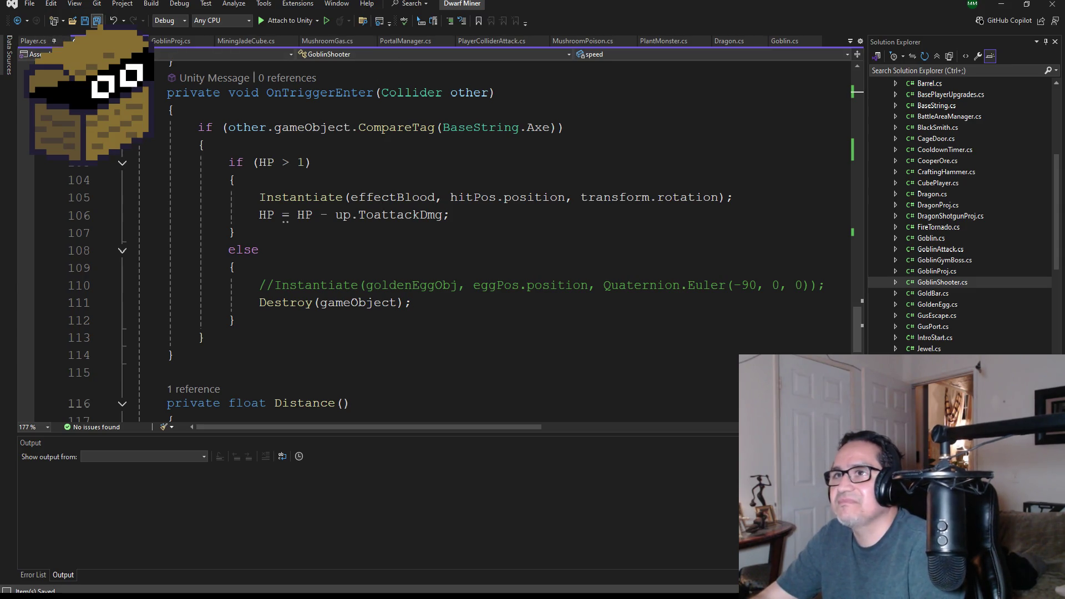
pyautogui.scroll(3, 401, 262)
pyautogui.scroll(-5, 419, 283)
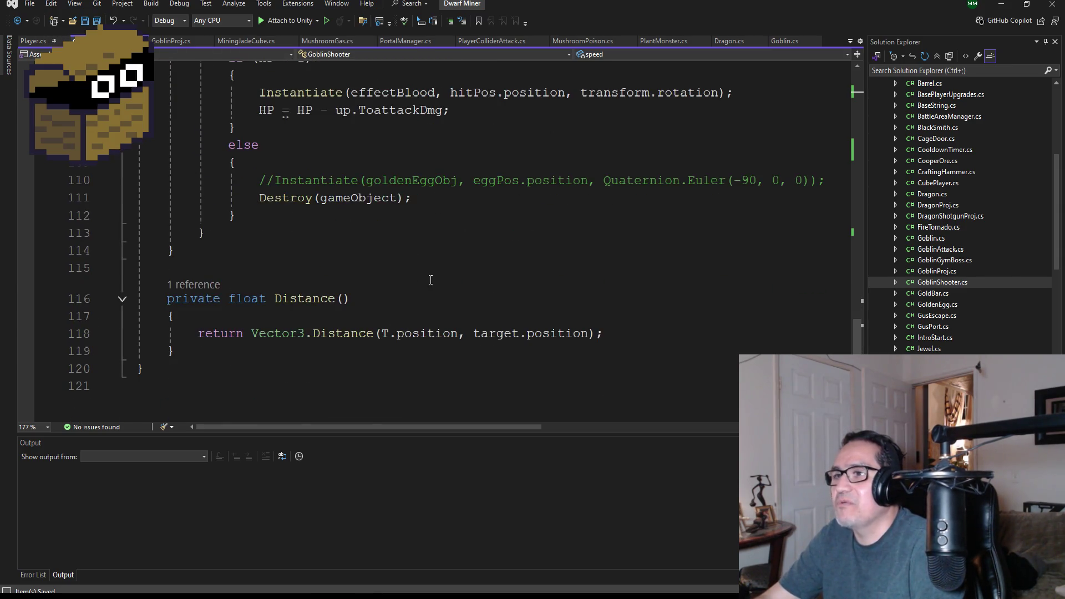
pyautogui.scroll(9, 422, 244)
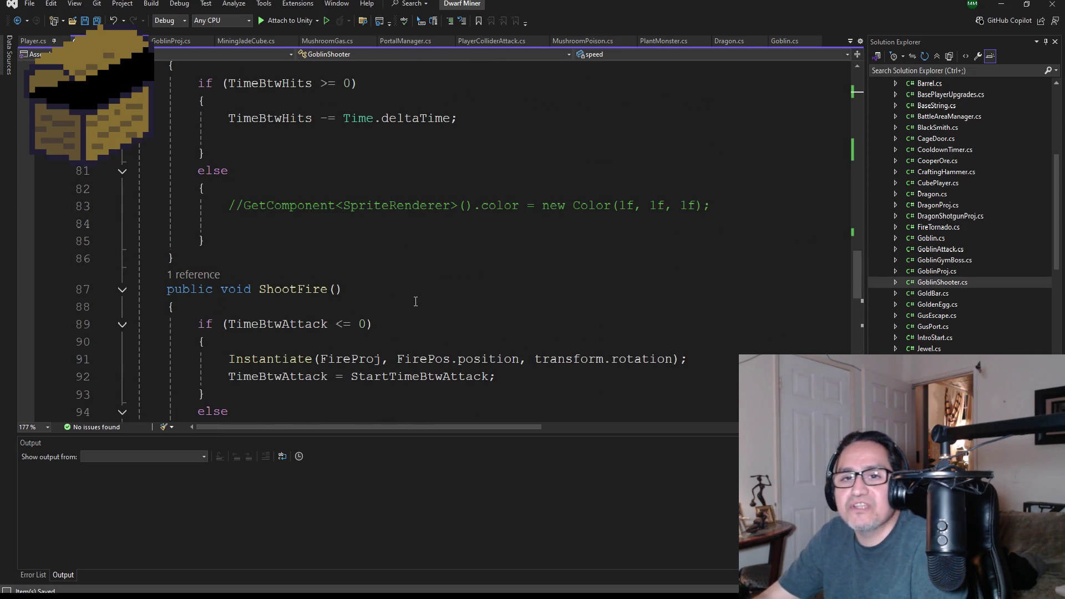
pyautogui.scroll(3, 418, 296)
pyautogui.scroll(15, 418, 297)
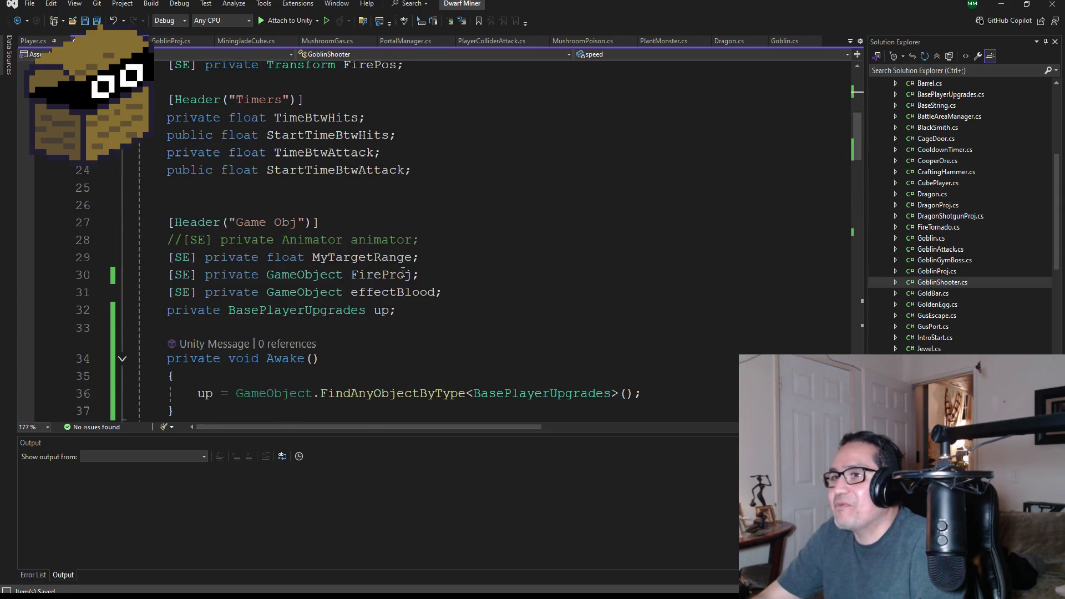
pyautogui.scroll(-15, 379, 293)
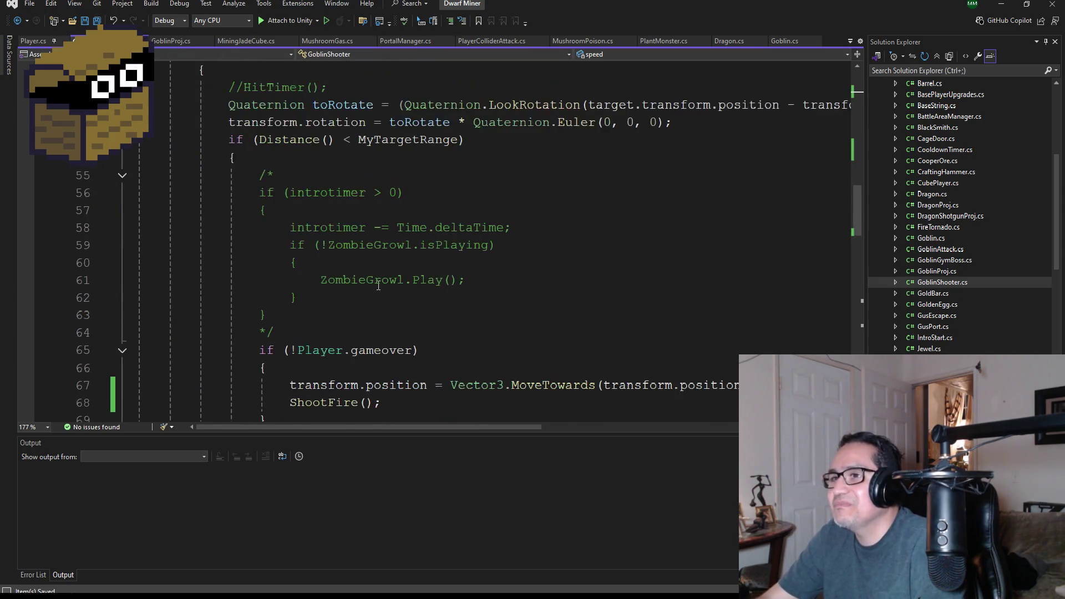
pyautogui.scroll(-1, 378, 293)
pyautogui.scroll(2, 391, 269)
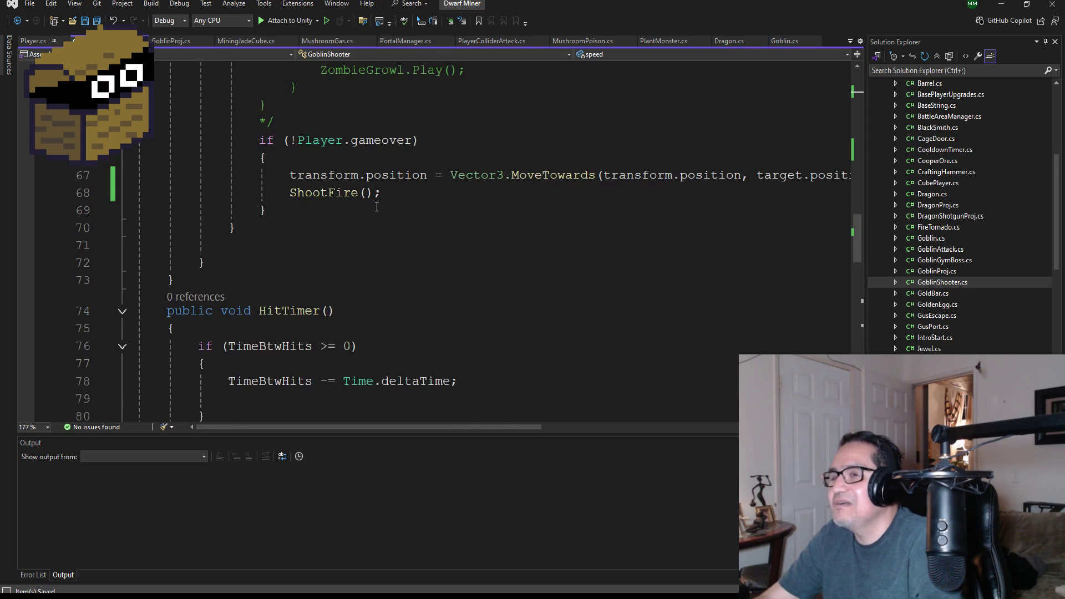
pyautogui.scroll(1, 444, 229)
pyautogui.moveTo(491, 425)
pyautogui.mouseDown()
pyautogui.moveTo(679, 428)
pyautogui.moveTo(497, 427)
pyautogui.mouseUp()
pyautogui.scroll(2, 360, 268)
pyautogui.scroll(8, 360, 269)
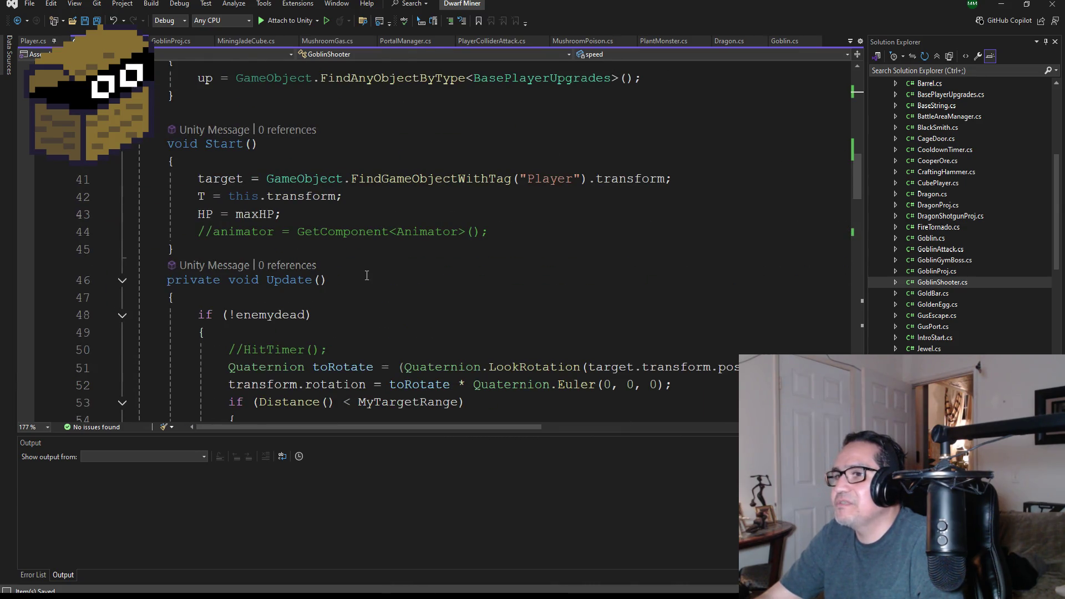
pyautogui.scroll(-13, 583, 315)
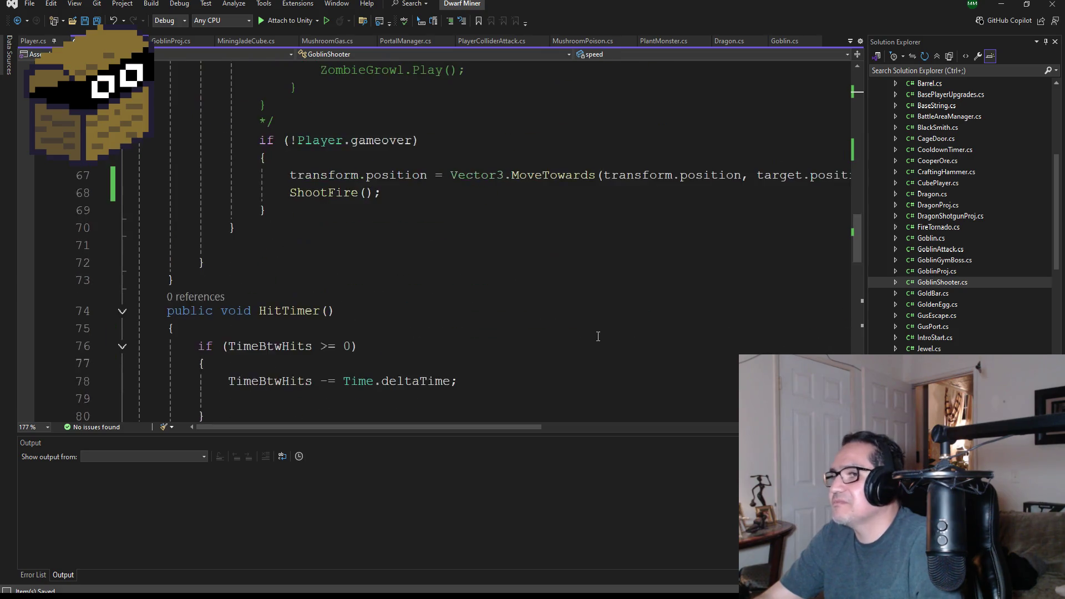
pyautogui.scroll(-2, 421, 315)
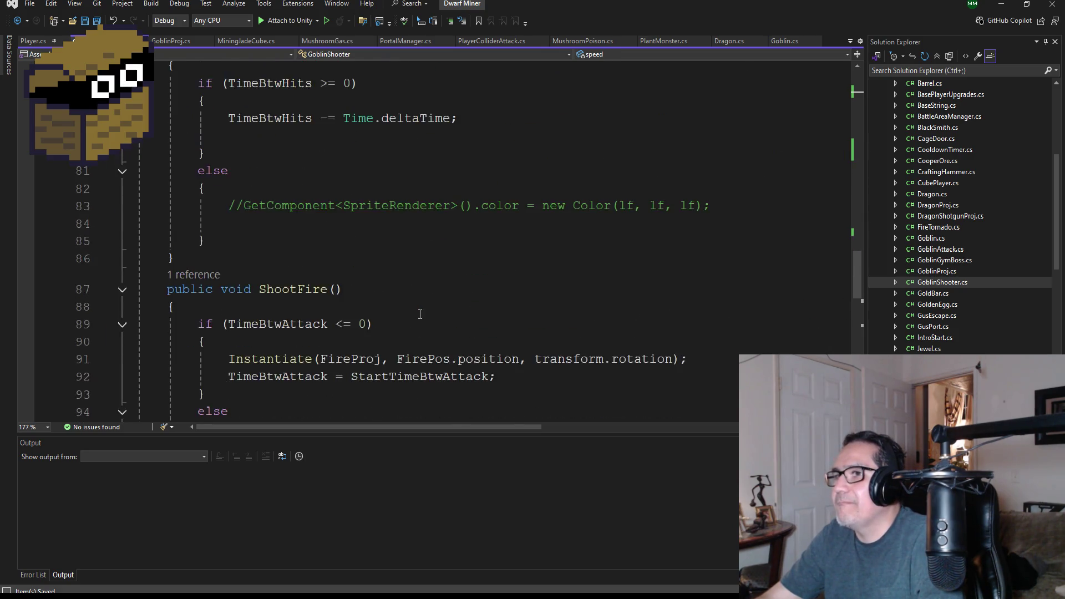
pyautogui.scroll(17, 420, 305)
pyautogui.scroll(6, 417, 300)
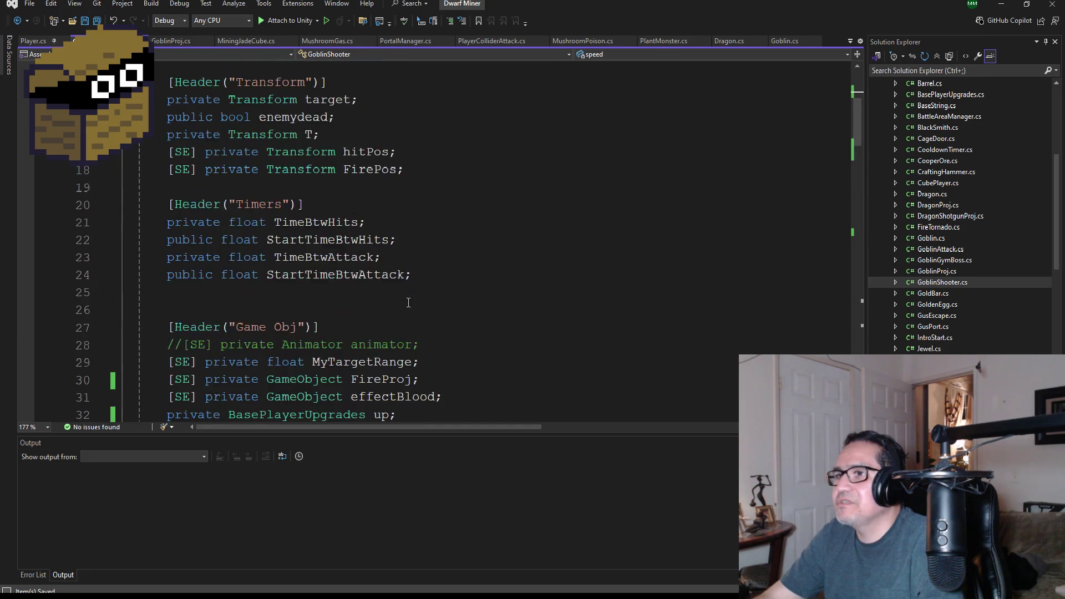
# Step: Add 'private Transform walkpos;' below the FirePos declaration and save GoblinShooter.cs
pyautogui.click(417, 327)
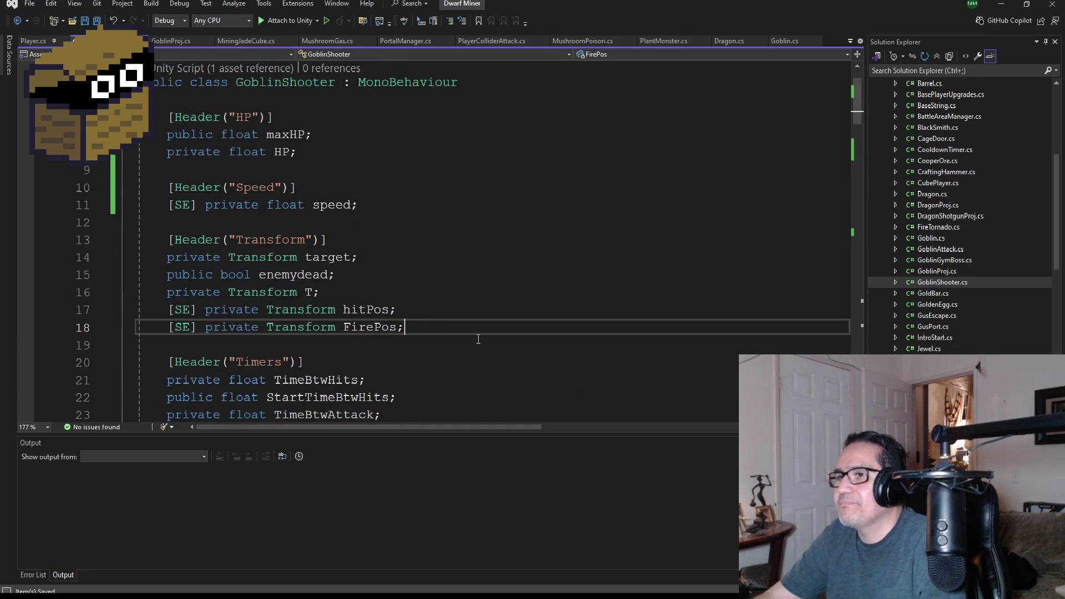
pyautogui.press('Return')
pyautogui.write('[')
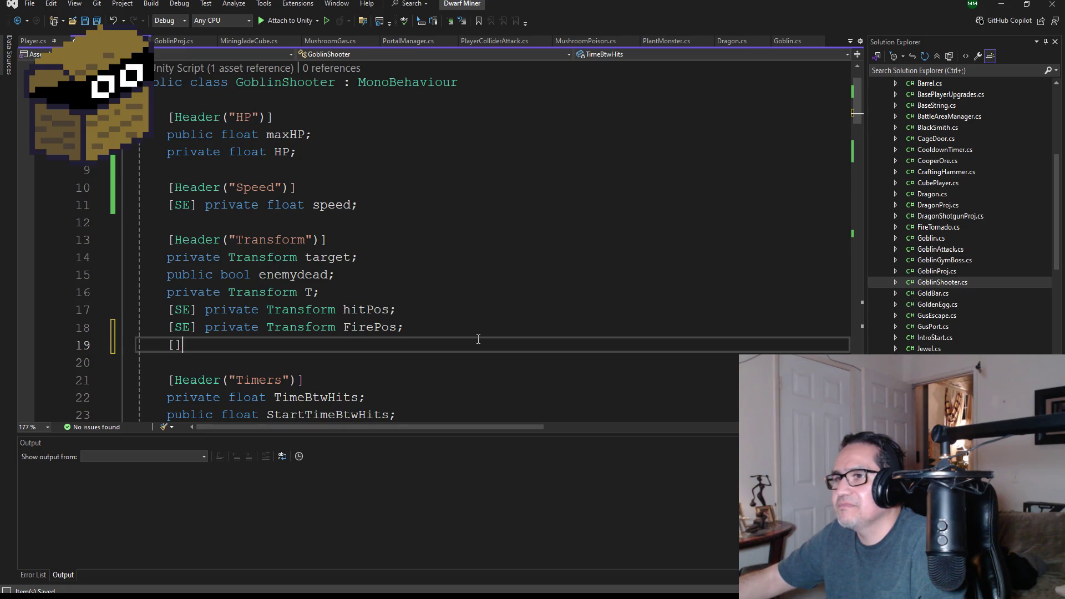
pyautogui.write('SE]')
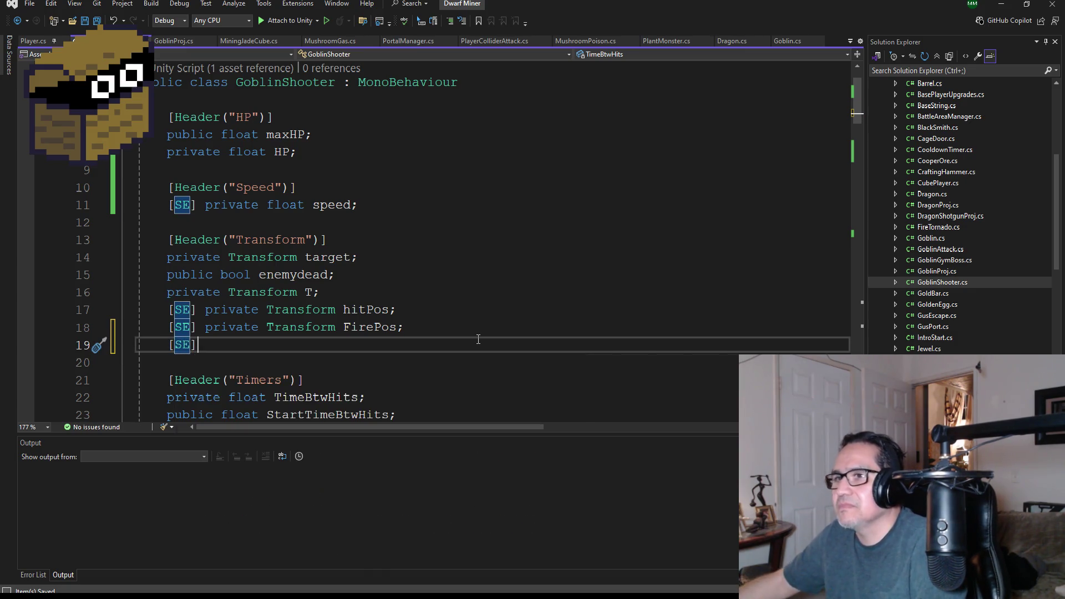
pyautogui.press('BackSpace')
pyautogui.press('BackSpace')
pyautogui.press('BackSpace')
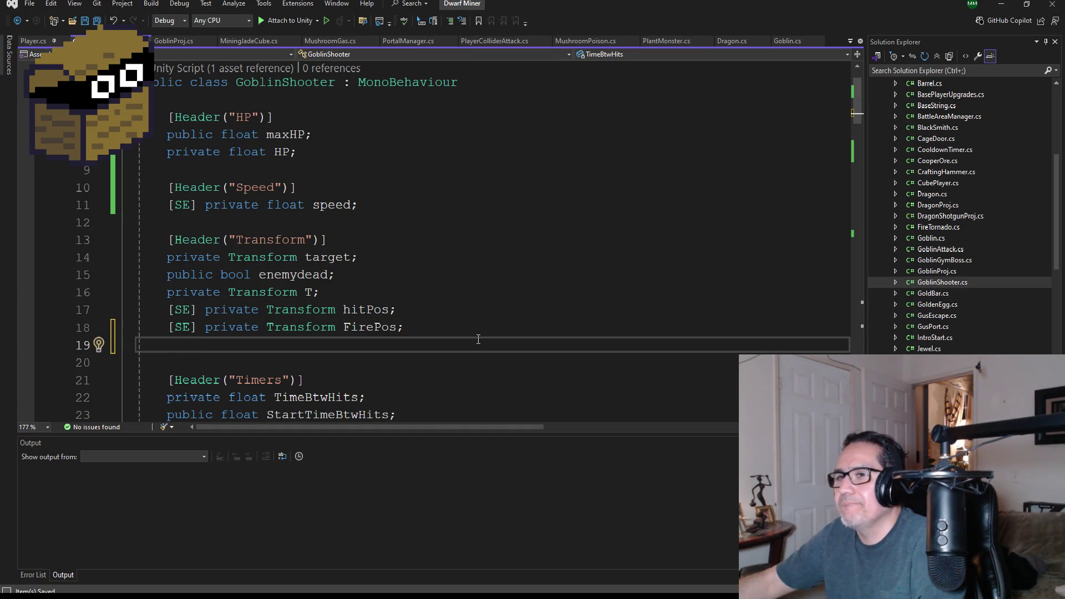
pyautogui.write('private')
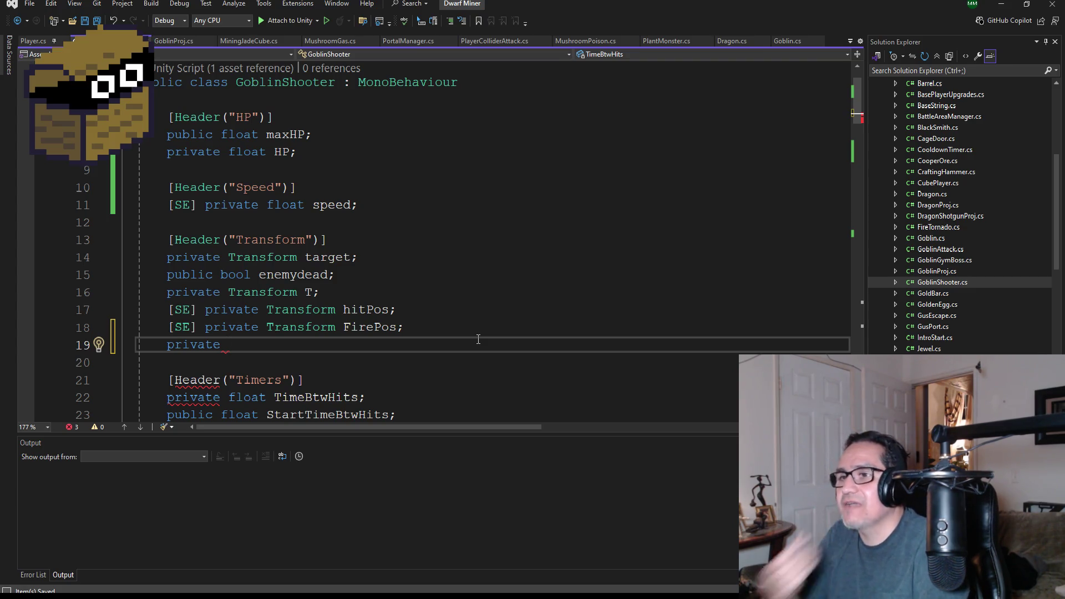
pyautogui.write('Trans')
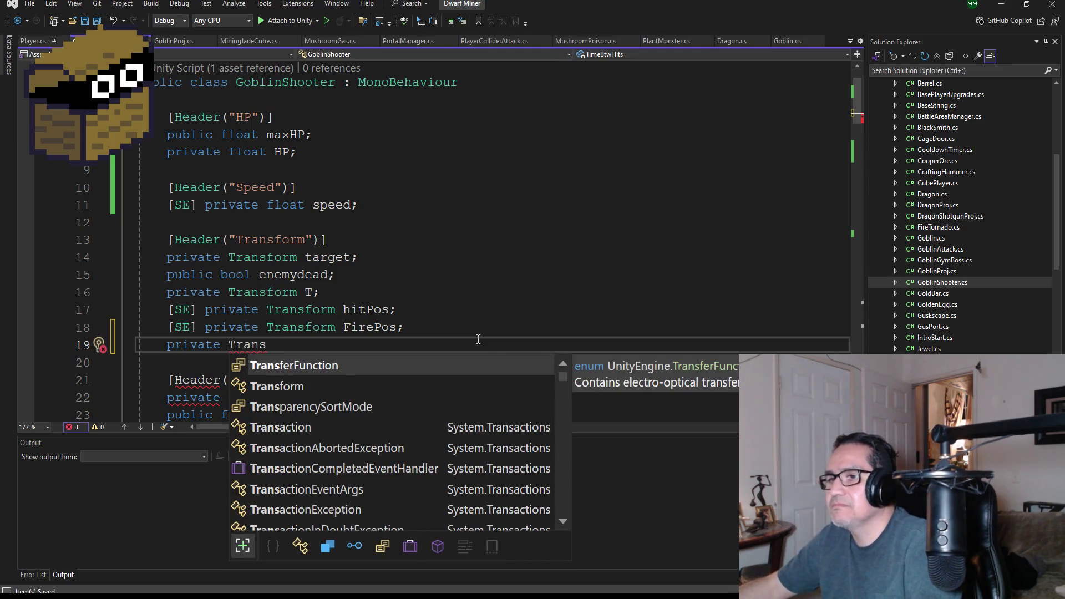
pyautogui.write('form')
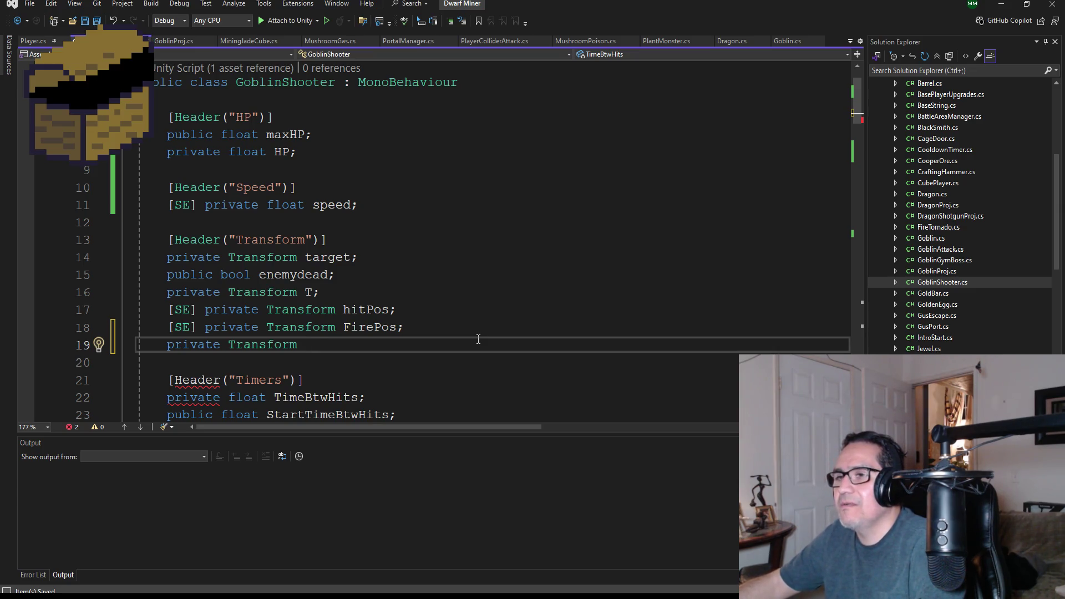
pyautogui.write('po')
pyautogui.press('BackSpace')
pyautogui.press('BackSpace')
pyautogui.press('BackSpace')
pyautogui.write('w')
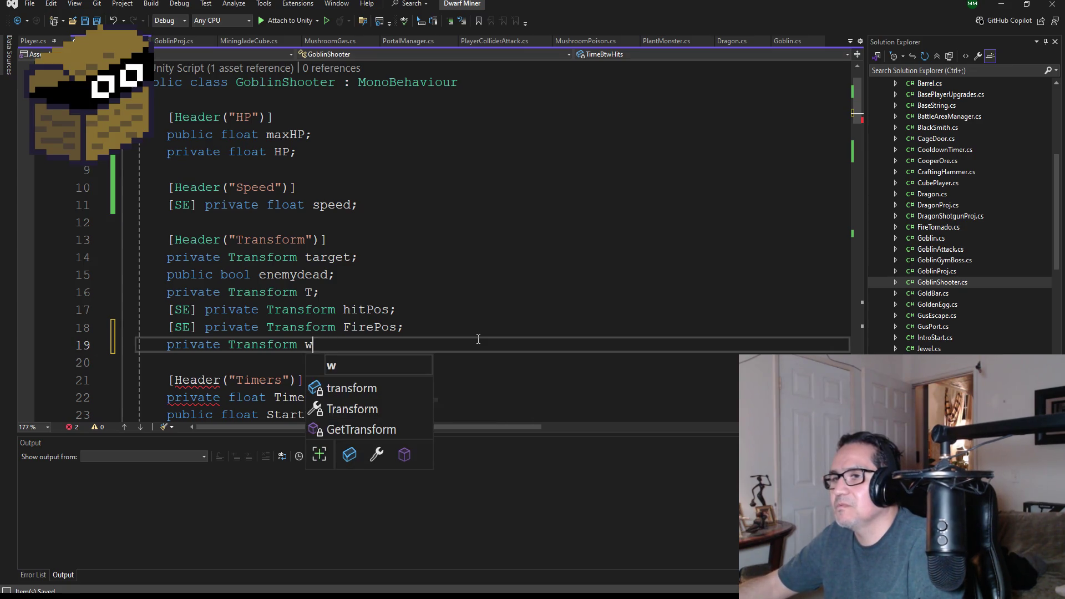
pyautogui.write('alkpos;')
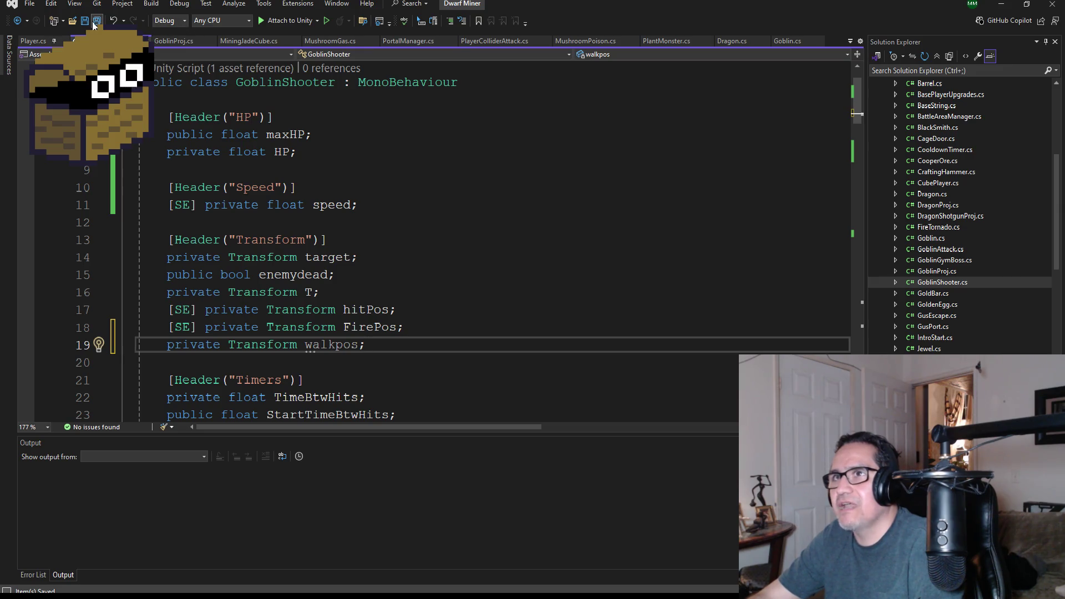
pyautogui.hotkey('ctrl', 's')
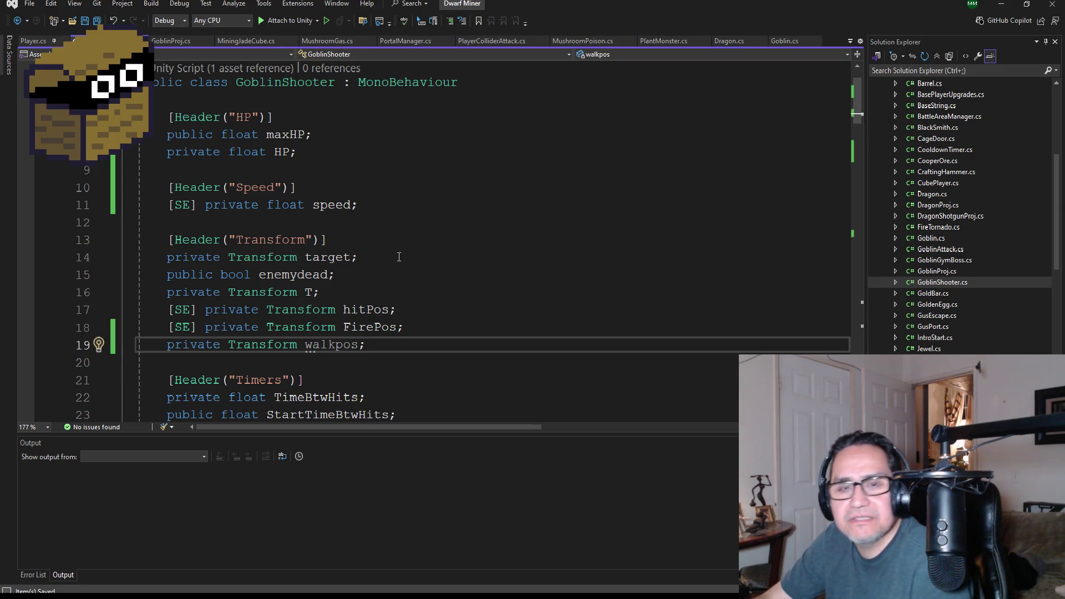
pyautogui.scroll(-9, 434, 272)
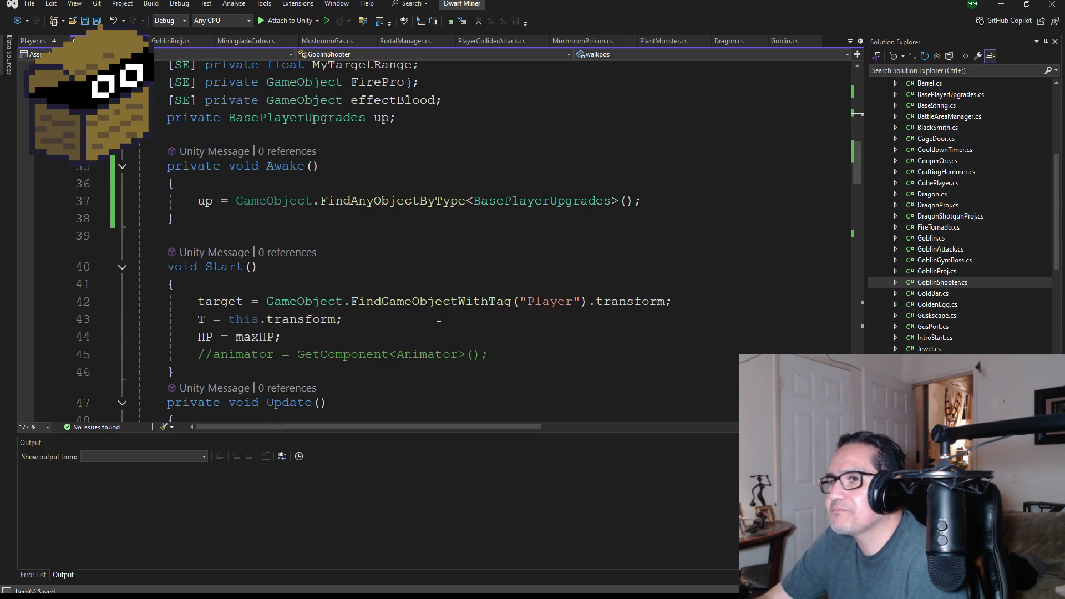
pyautogui.scroll(-1, 453, 321)
# Step: Add a new line 'walkpos =' after the Player target assignment in GoblinShooter's Start()
pyautogui.click(396, 273)
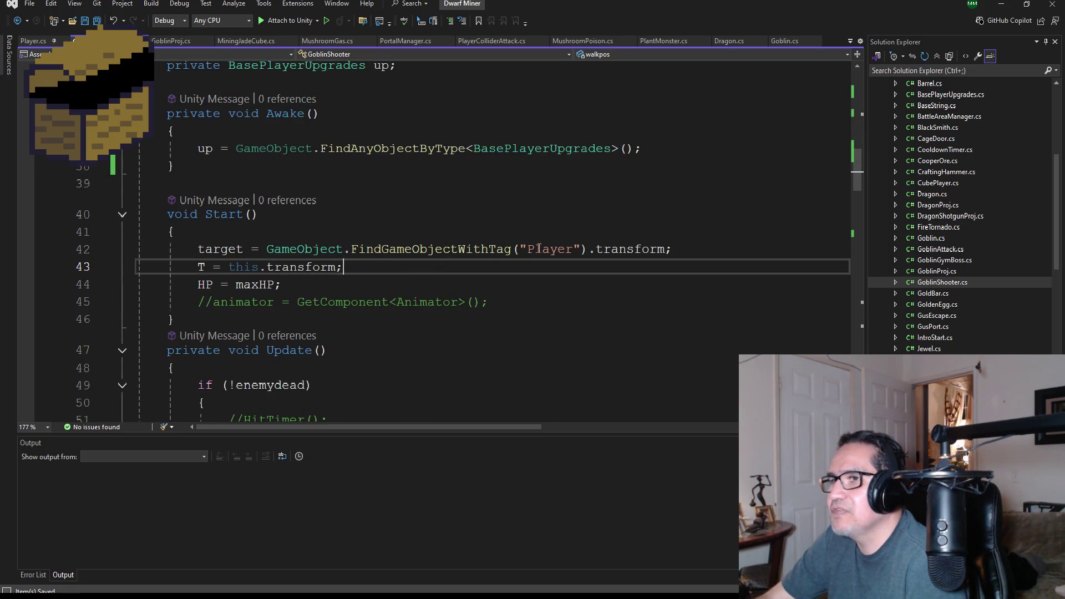
pyautogui.click(707, 251)
pyautogui.press('Return')
pyautogui.write('walkpos ')
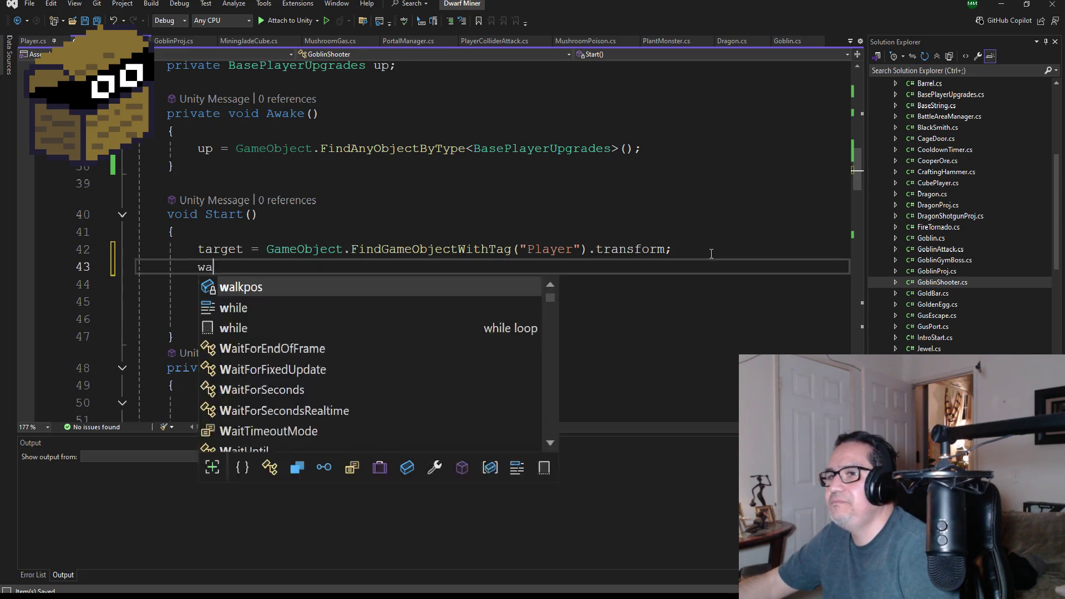
pyautogui.write('=')
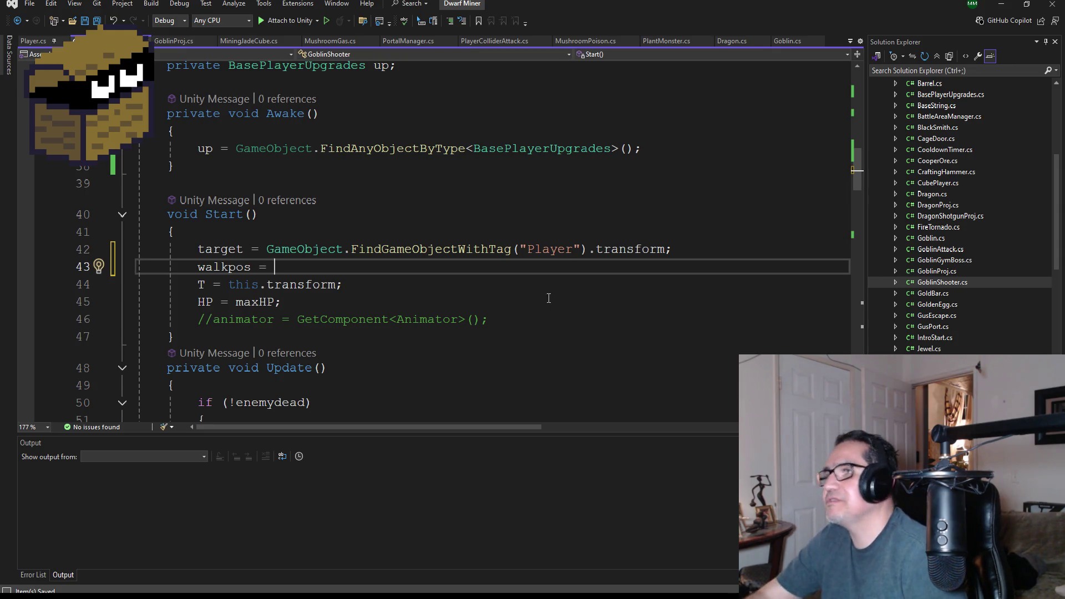
# Step: Rename the Pos object to ShooterPos and nudge it slightly along the X axis
pyautogui.click(1002, 5)
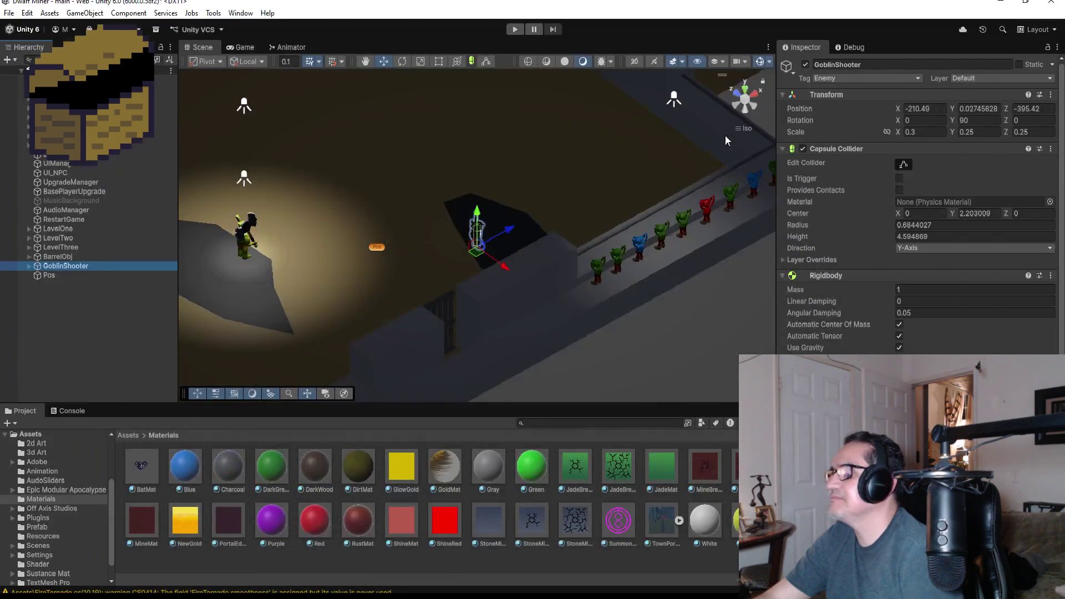
pyautogui.scroll(4, 421, 244)
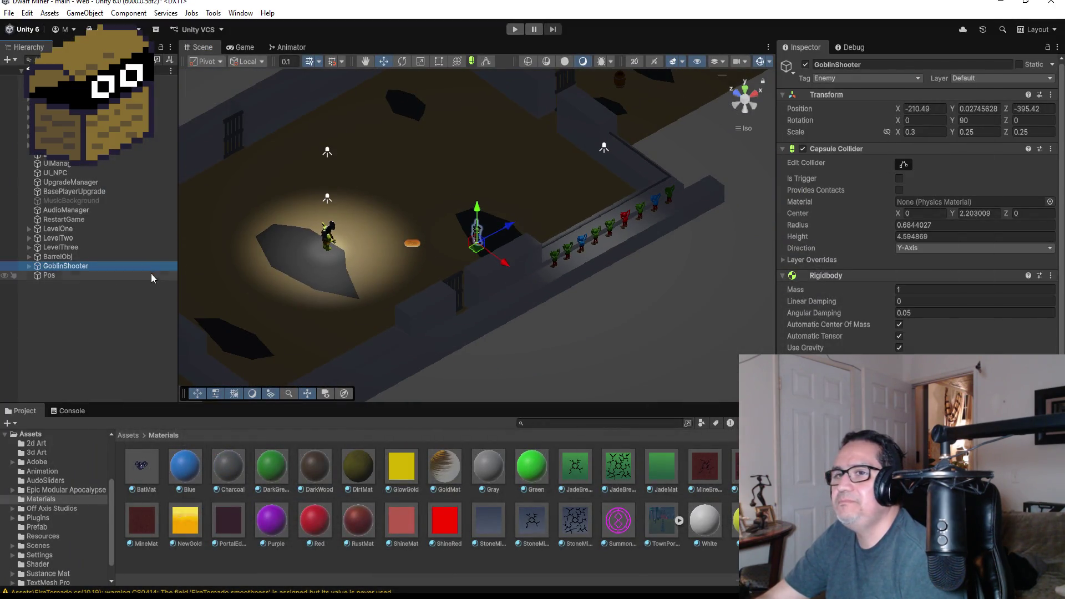
pyautogui.click(72, 276)
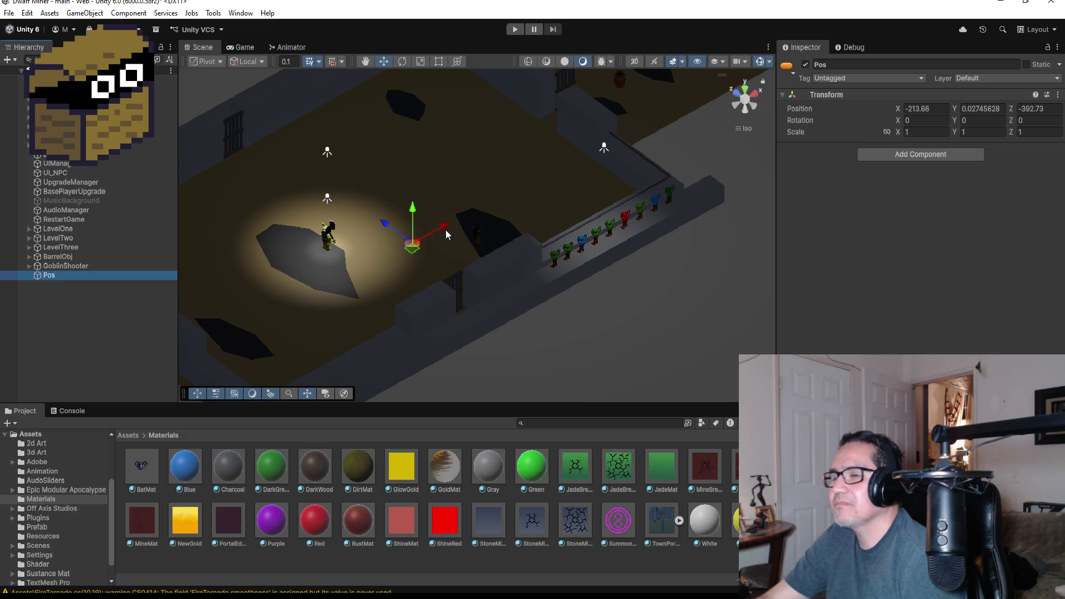
pyautogui.moveTo(444, 228)
pyautogui.mouseDown()
pyautogui.moveTo(435, 231)
pyautogui.moveTo(476, 223)
pyautogui.mouseUp()
pyautogui.click(858, 64)
pyautogui.write('Shoot')
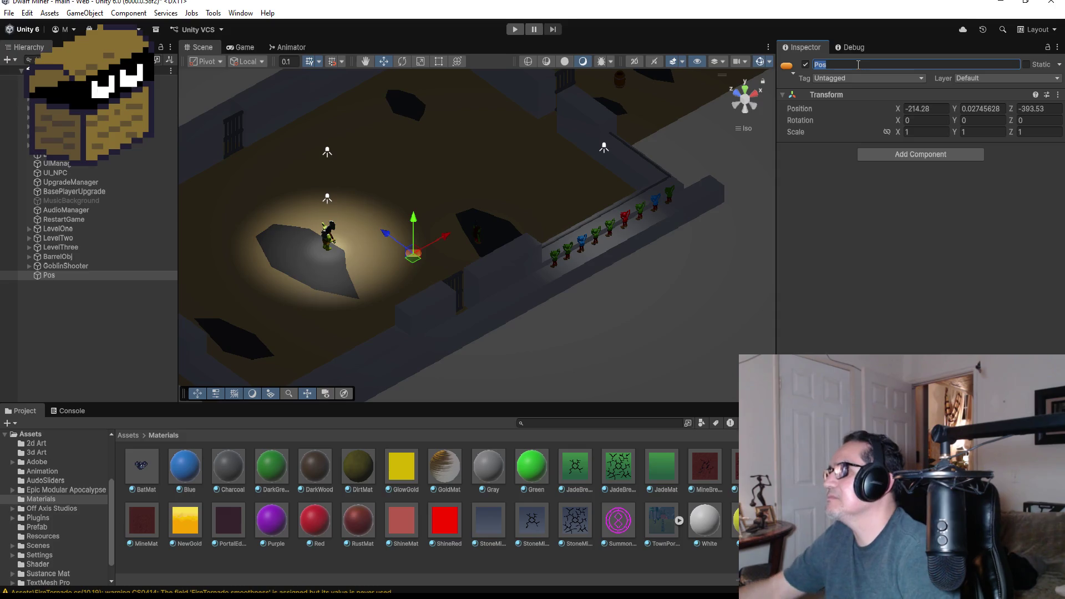
pyautogui.write('erPos')
pyautogui.press('Return')
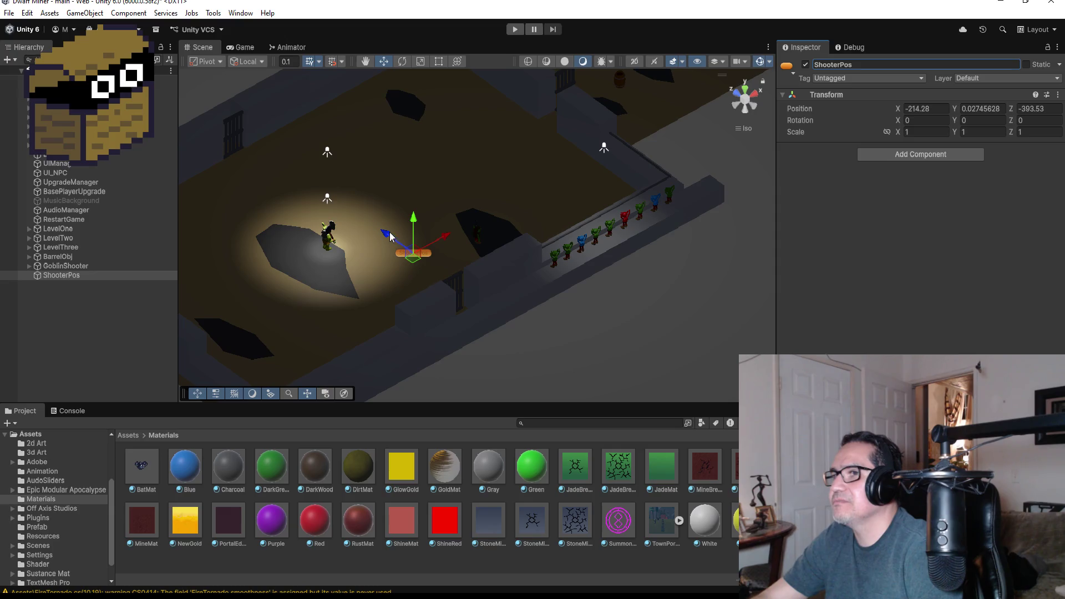
pyautogui.moveTo(447, 240); pyautogui.dragTo(435, 241)
# Step: Create a new tag named ShooterPos in the Tags list
pyautogui.click(867, 79)
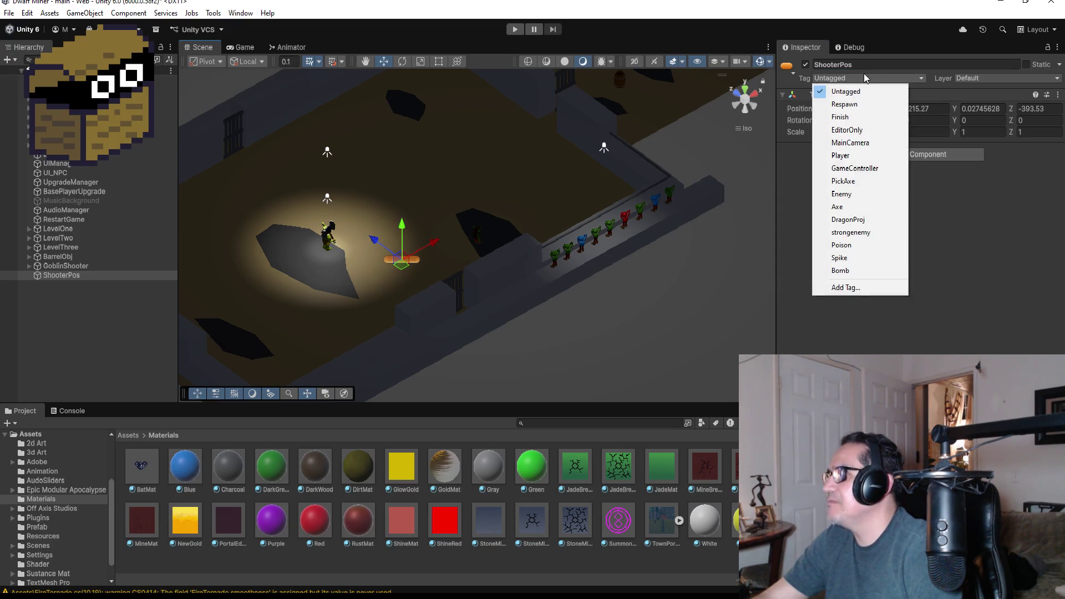
pyautogui.click(836, 288)
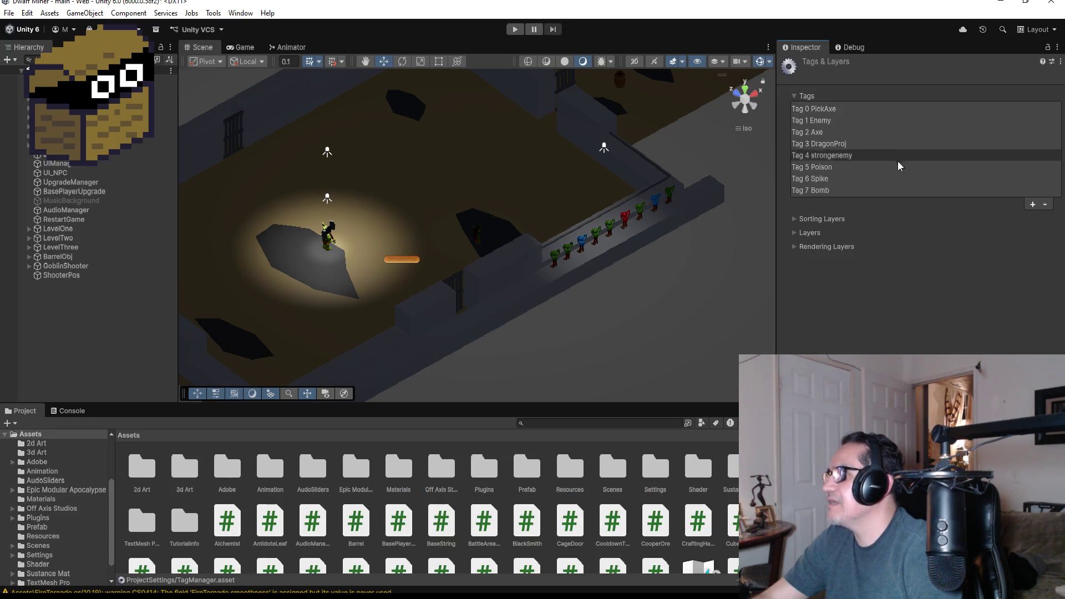
pyautogui.click(1032, 205)
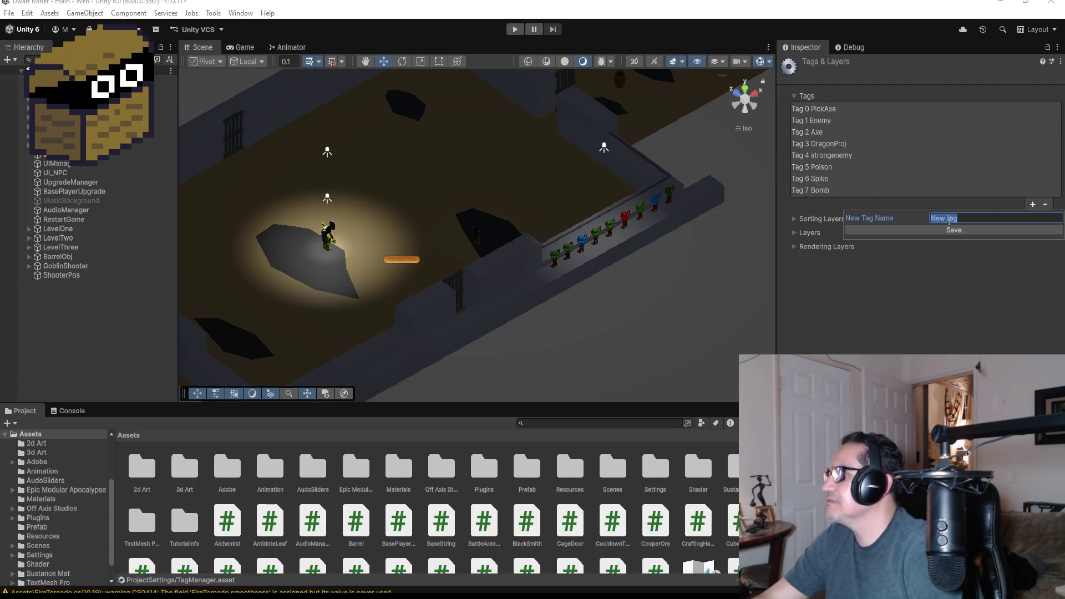
pyautogui.write('ShooterPos')
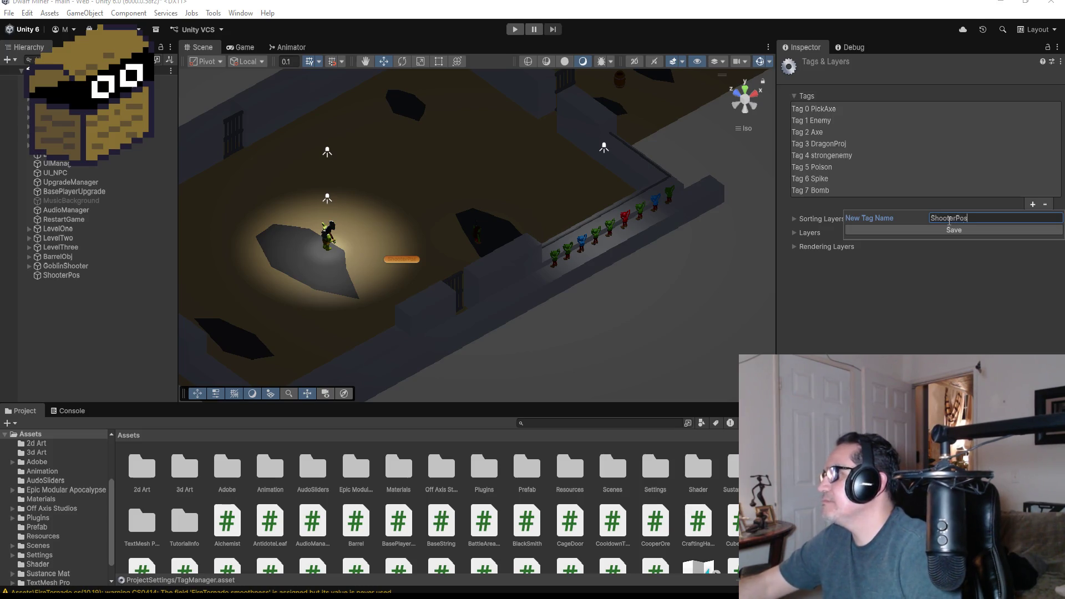
pyautogui.click(950, 229)
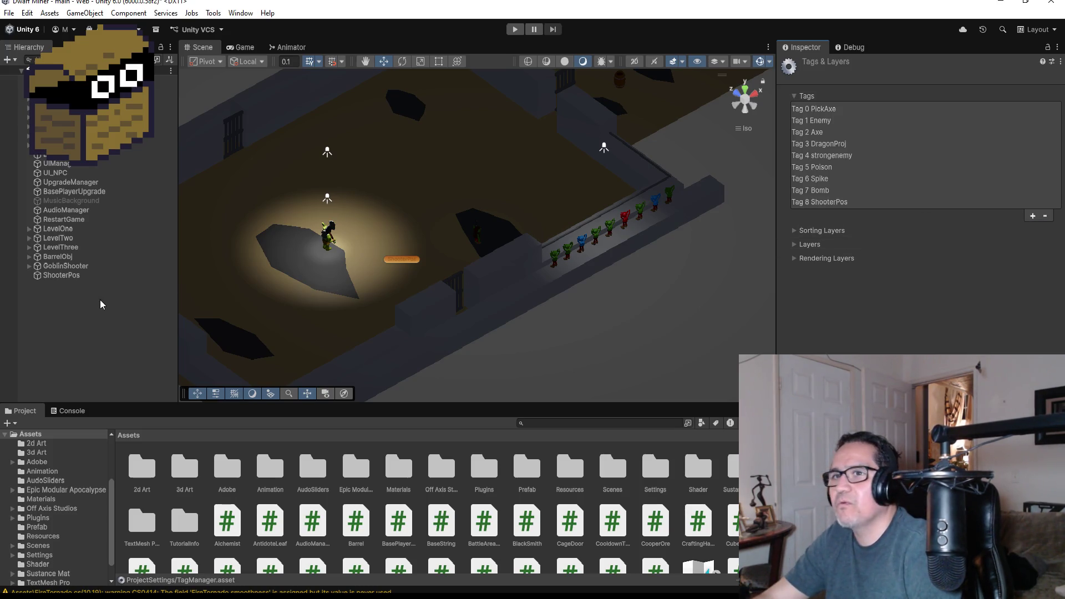
# Step: Assign the ShooterPos tag to the ShooterPos object, then clear the selection
pyautogui.click(75, 276)
pyautogui.click(867, 79)
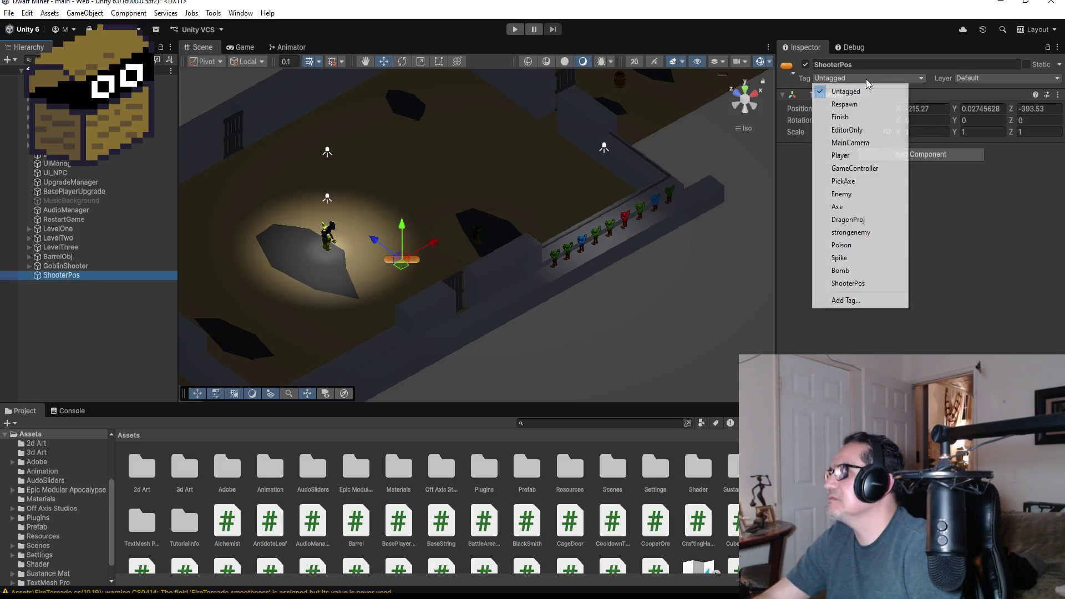
pyautogui.click(872, 286)
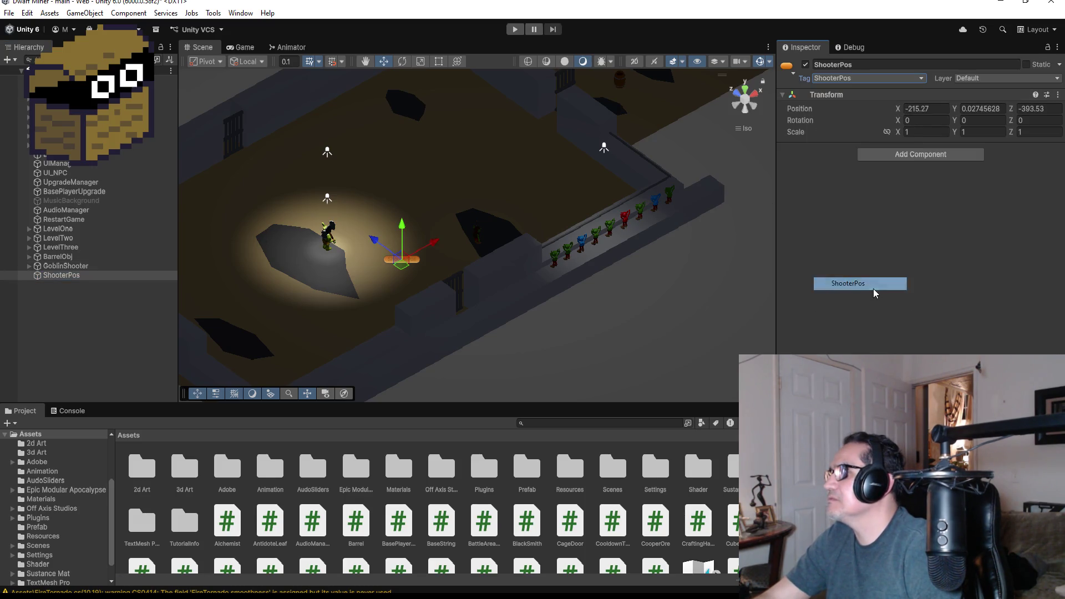
pyautogui.click(96, 309)
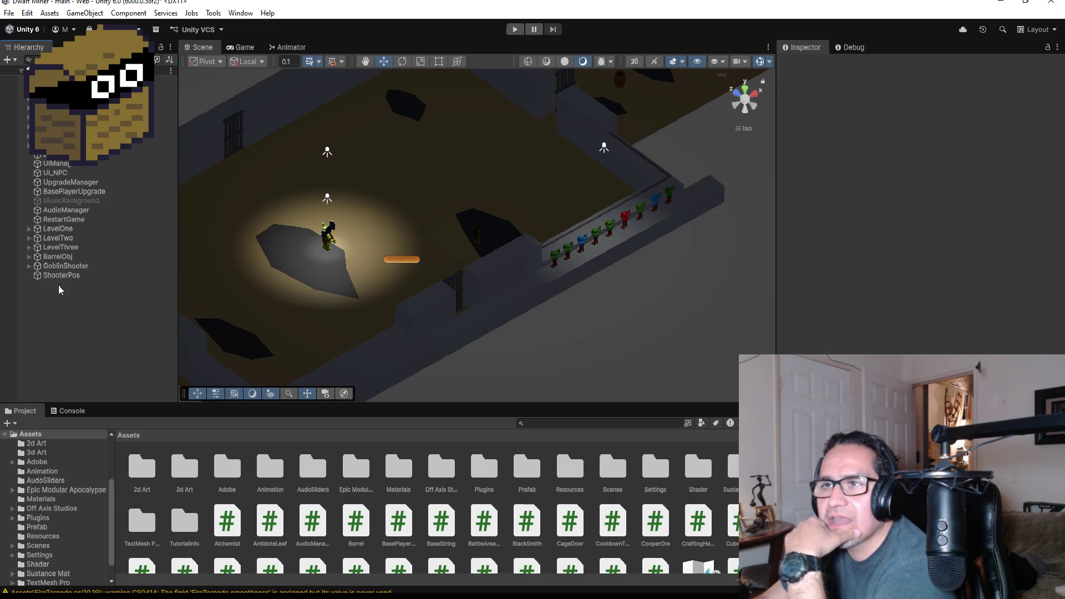
# Step: Drag ShooterPos under BossArea in LevelThree, collapse GroupHardWalls and BossArea, and select GoblinShooter
pyautogui.click(28, 247)
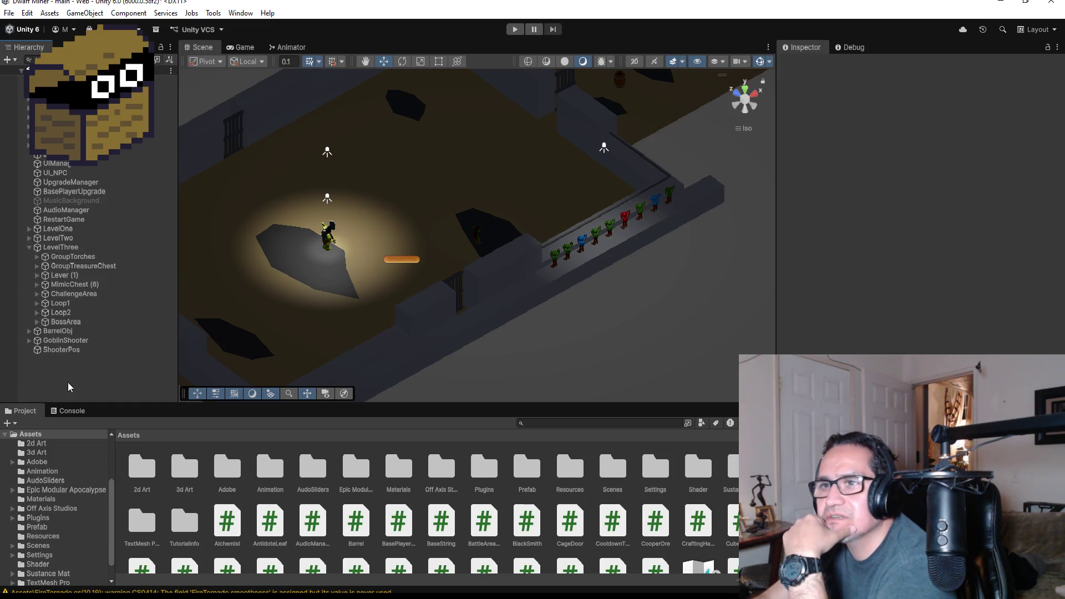
pyautogui.moveTo(61, 347); pyautogui.dragTo(65, 322)
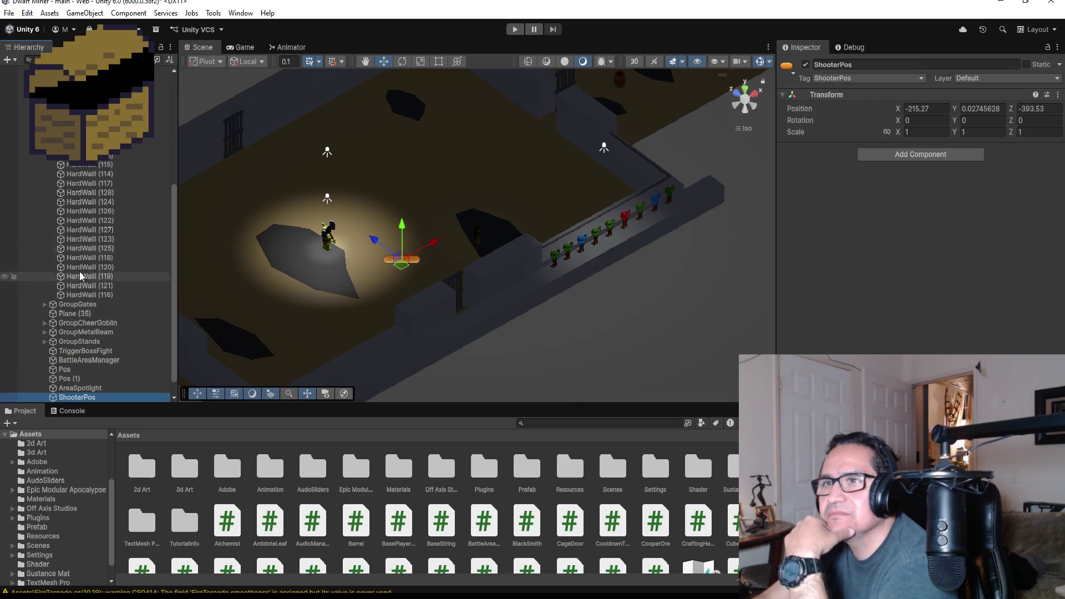
pyautogui.click(45, 154)
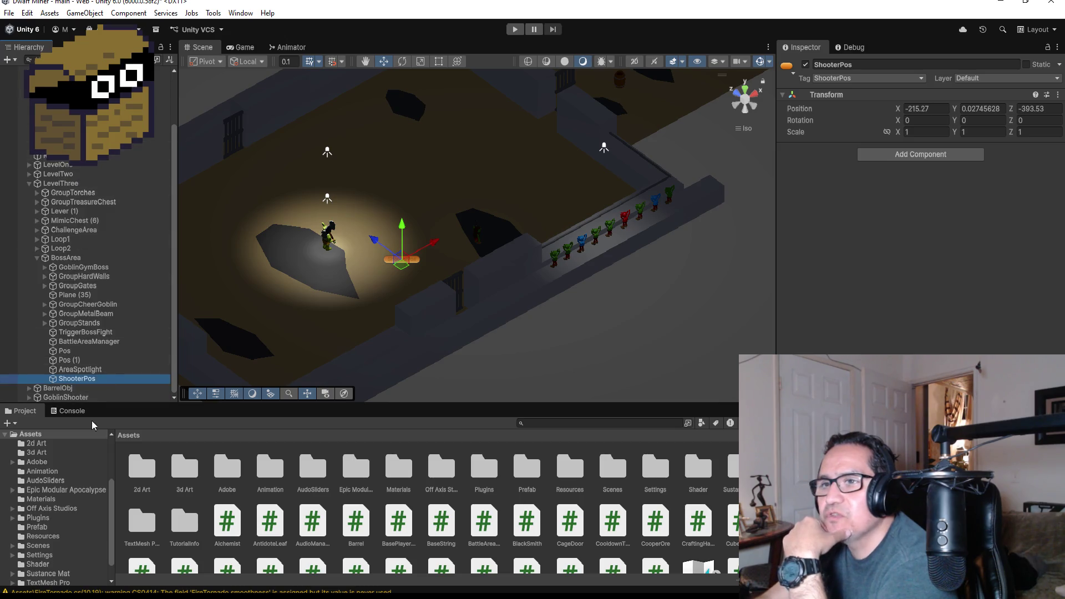
pyautogui.click(37, 258)
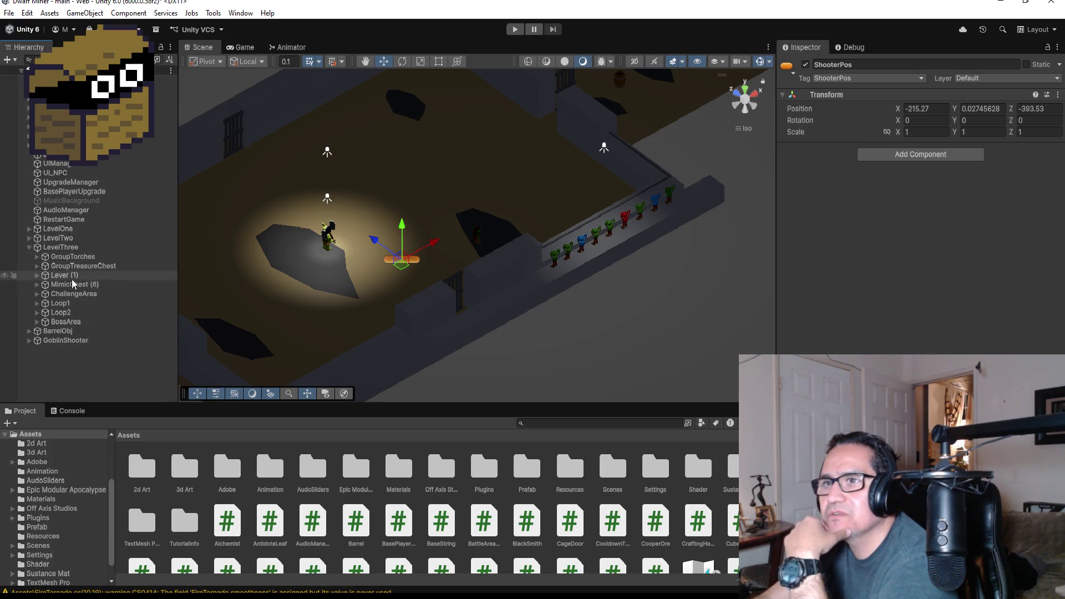
pyautogui.click(62, 341)
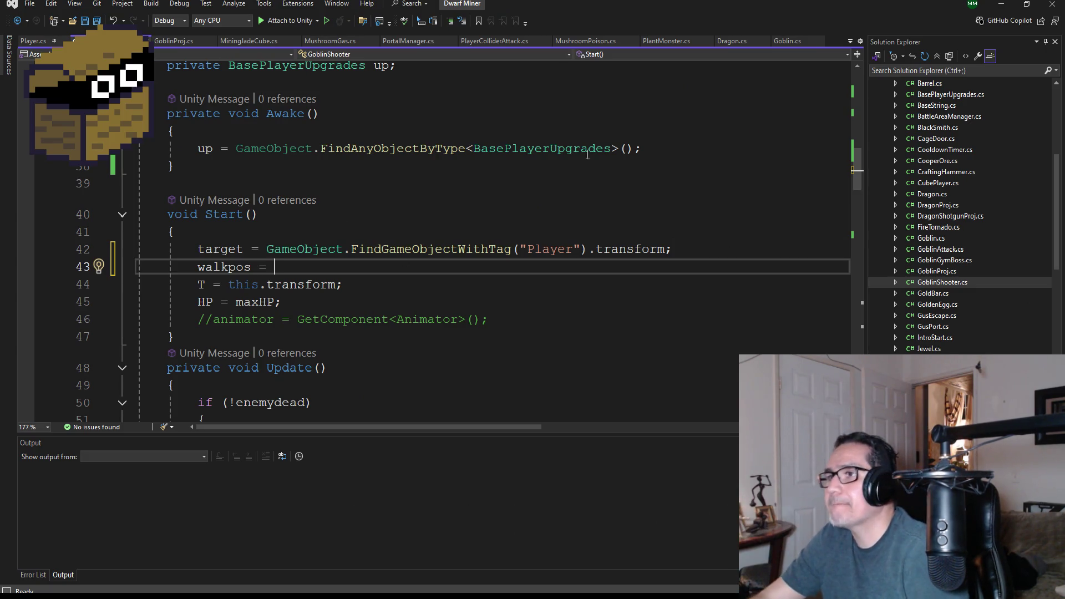
# Step: Complete line 43 as walkpos = FindGameObjectWithTag("ShooterPos").transform and save GoblinShooter.cs
pyautogui.moveTo(678, 251); pyautogui.dragTo(267, 250)
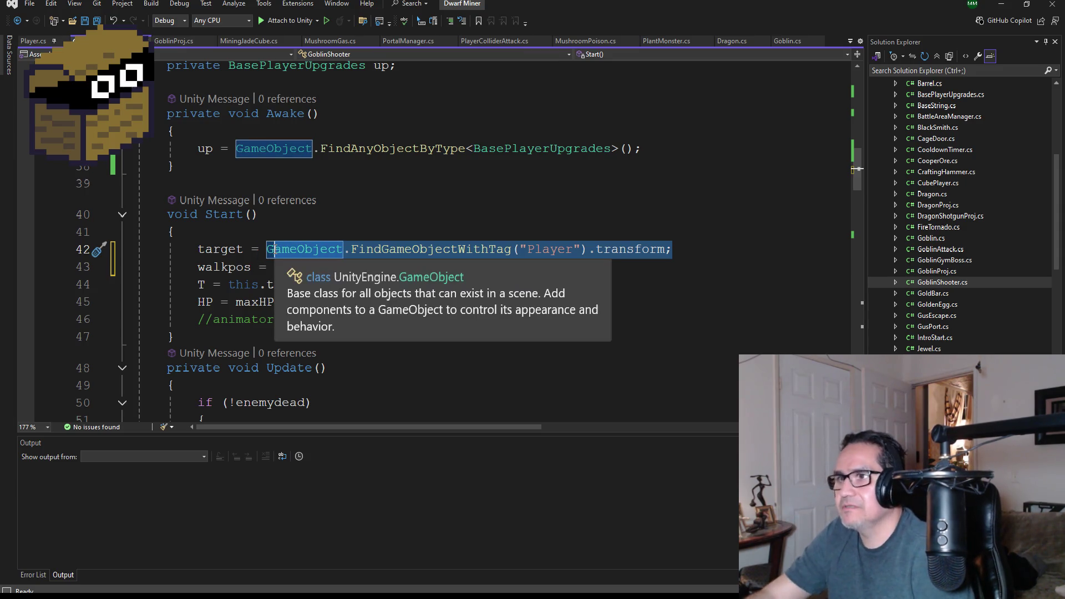
pyautogui.click(284, 270)
pyautogui.write('G')
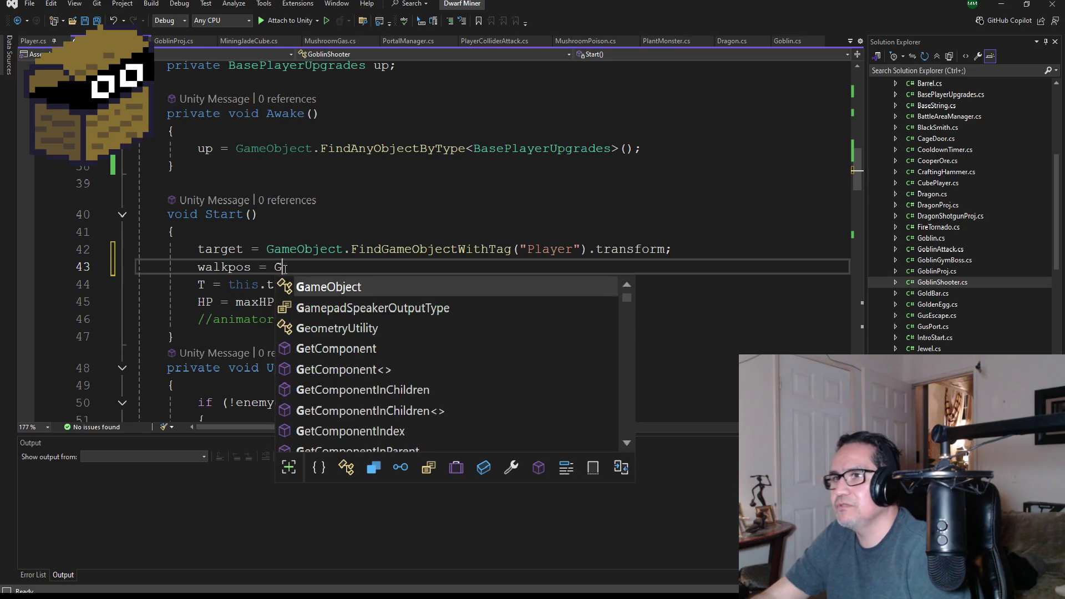
pyautogui.press('BackSpace')
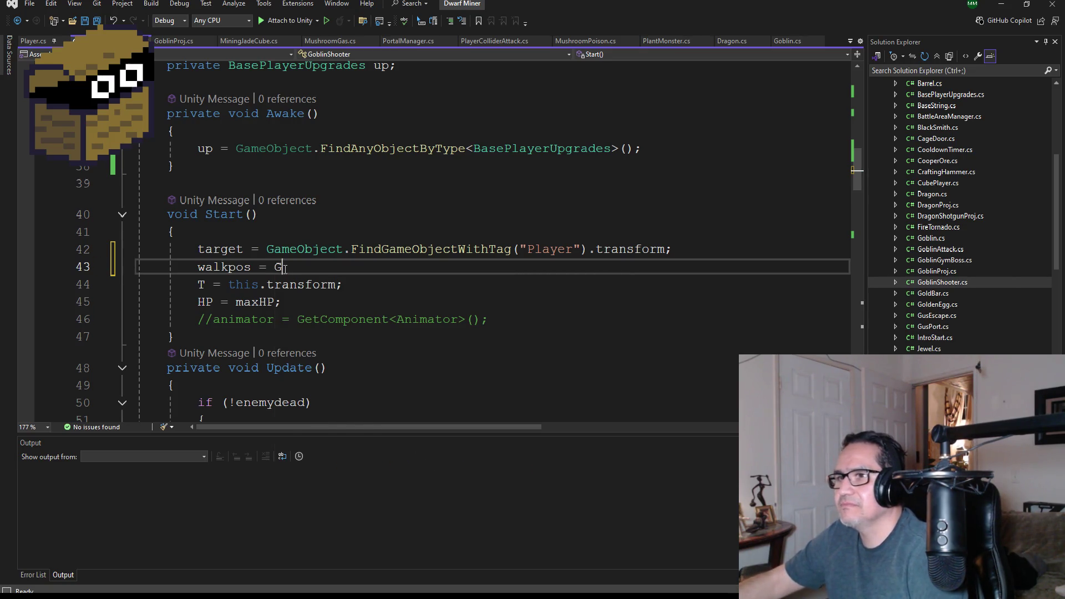
pyautogui.press('Tab')
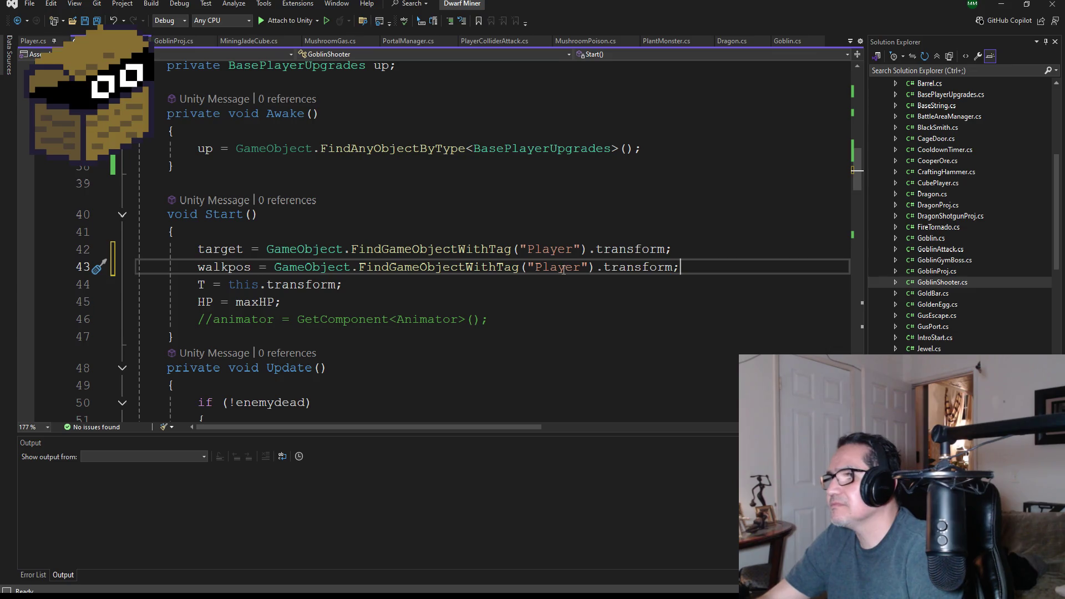
pyautogui.doubleClick(562, 268)
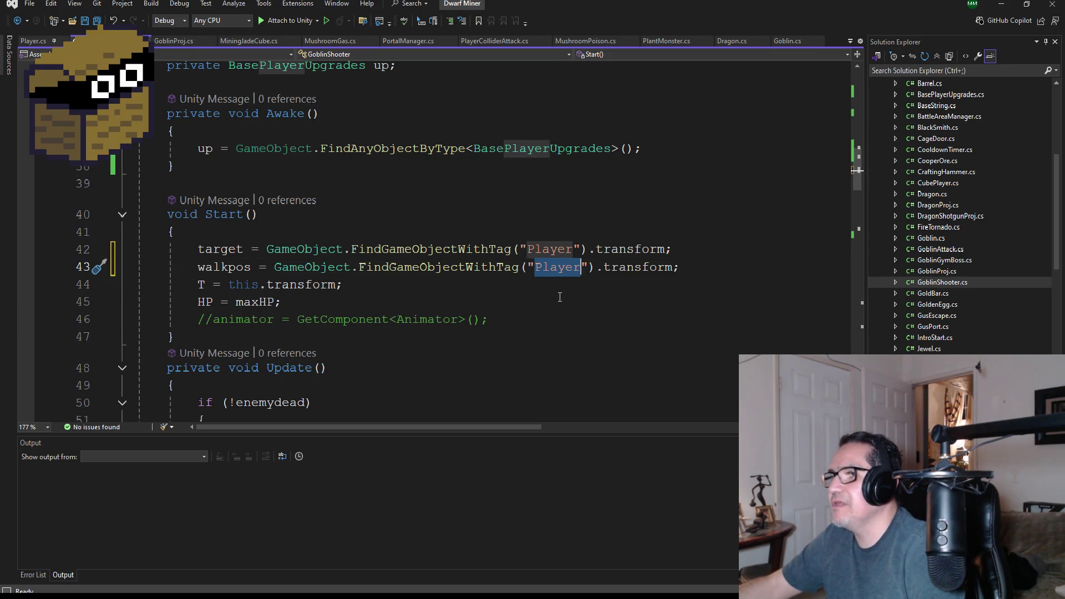
pyautogui.write('ShooterPos')
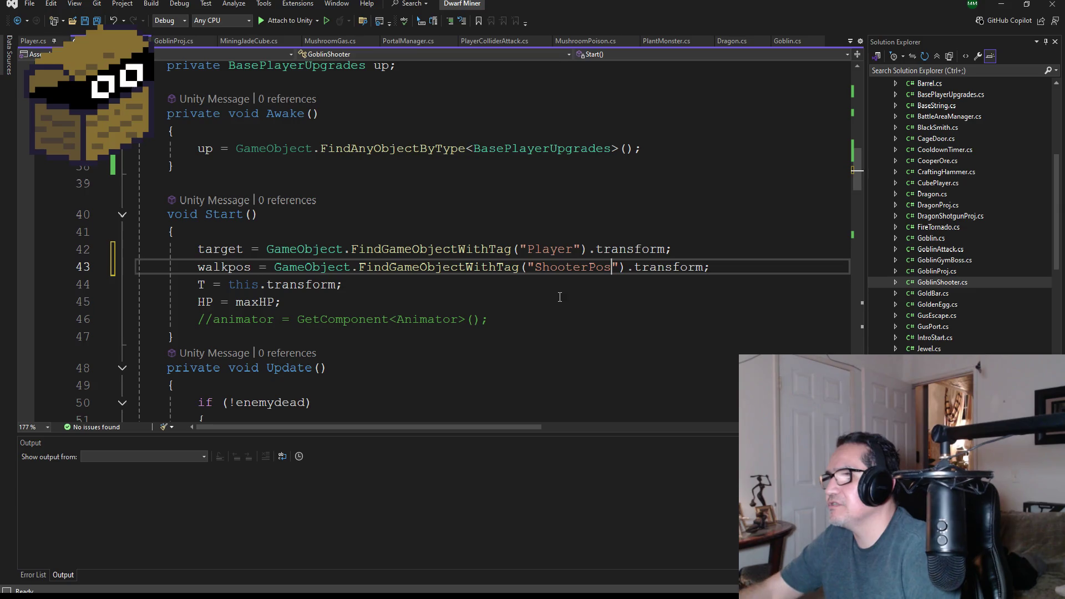
pyautogui.click(97, 20)
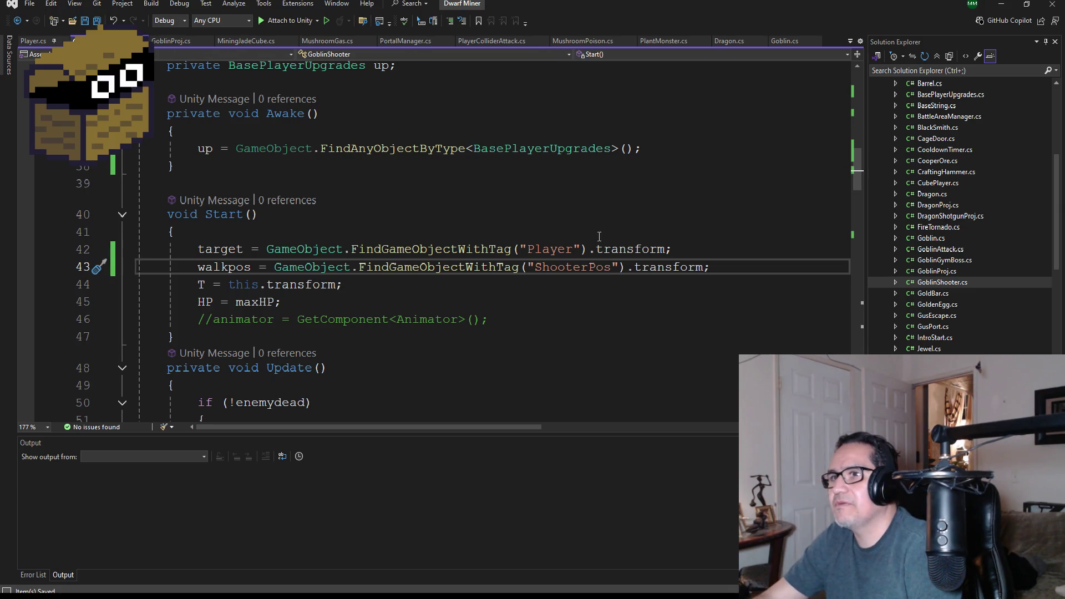
pyautogui.click(1001, 7)
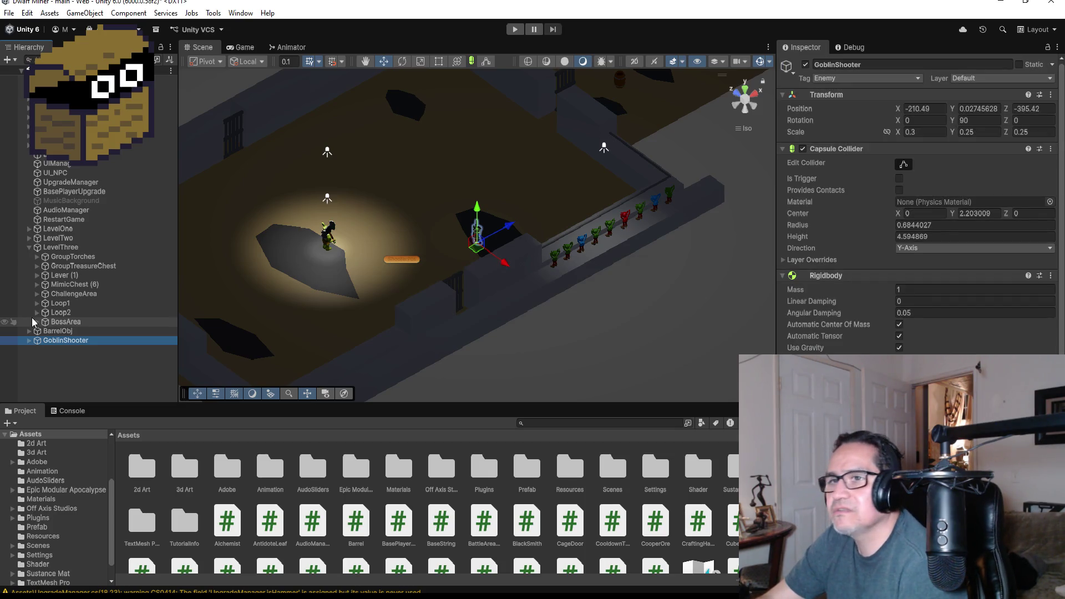
# Step: Expand BossArea to confirm ShooterPos is its child, inspect GoblinShooter, then return to Visual Studio
pyautogui.click(36, 321)
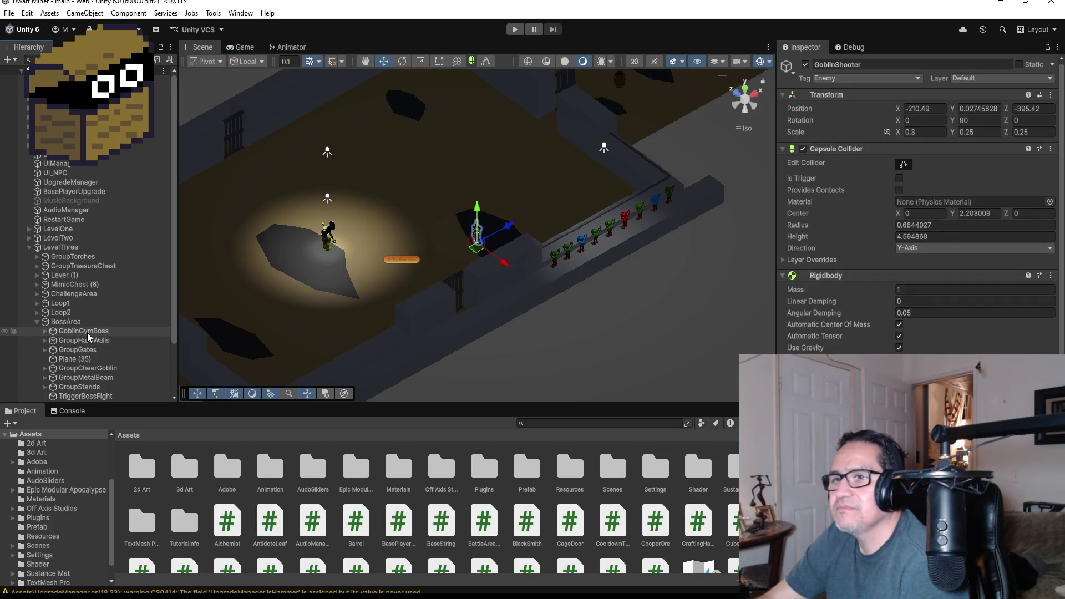
pyautogui.click(89, 333)
pyautogui.scroll(-3, 76, 367)
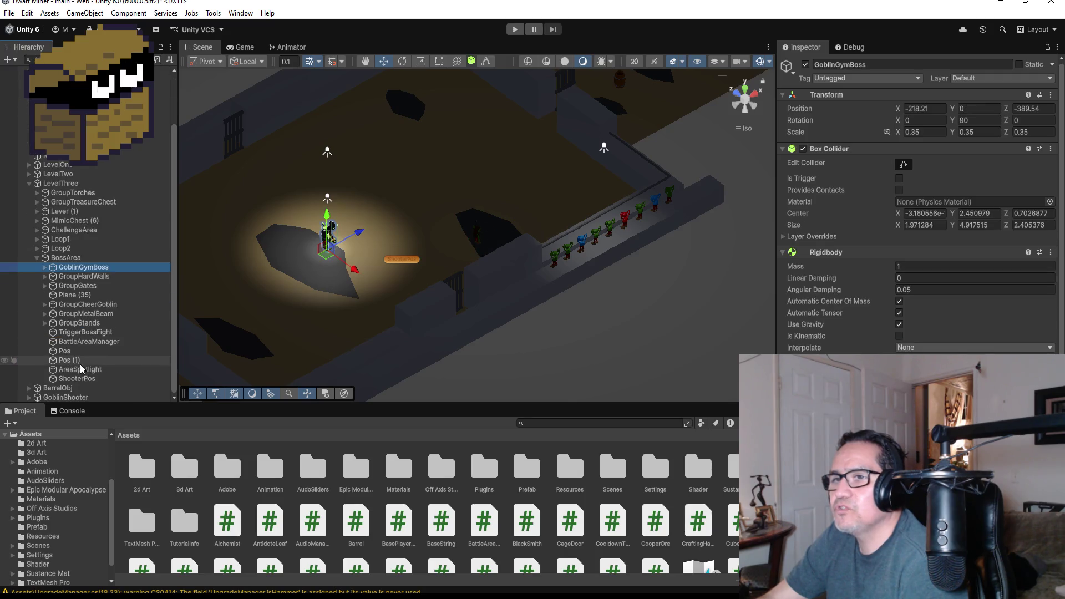
pyautogui.click(80, 378)
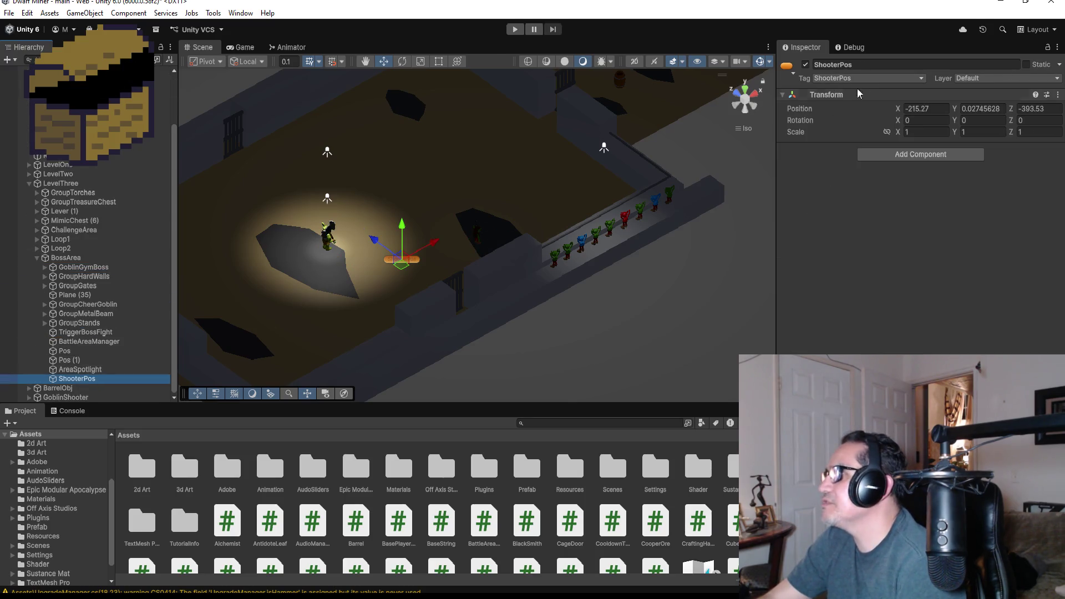
pyautogui.scroll(-2, 222, 294)
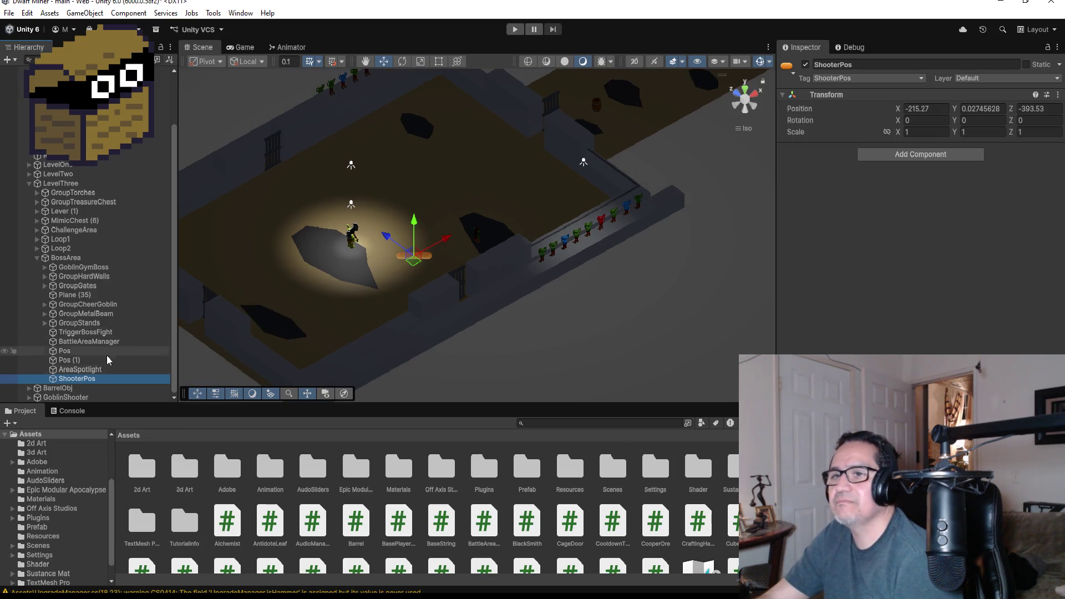
pyautogui.click(123, 399)
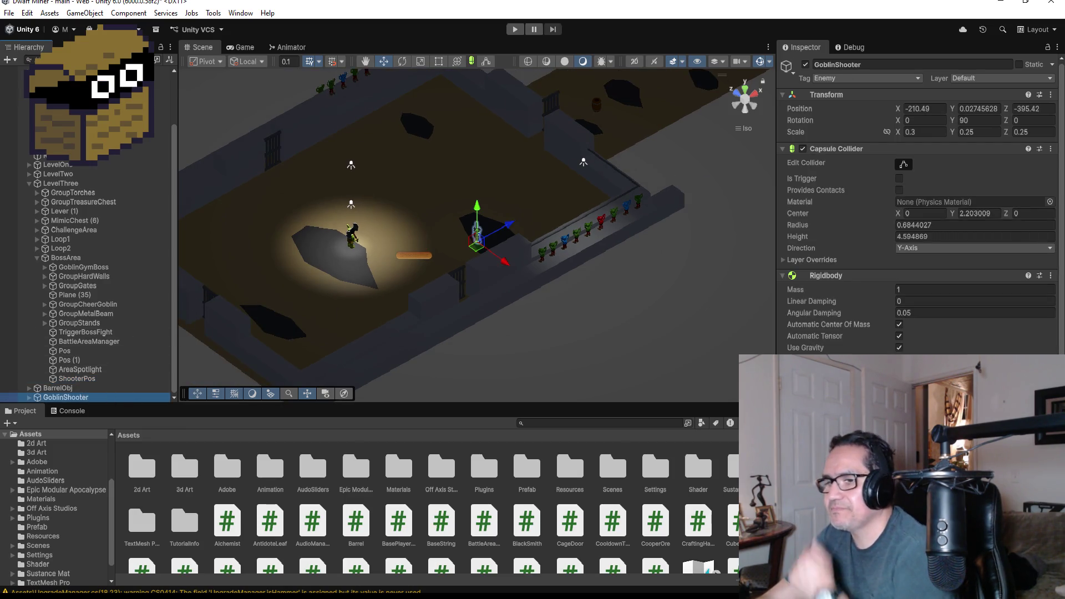
pyautogui.hotkey('alt', 'Tab')
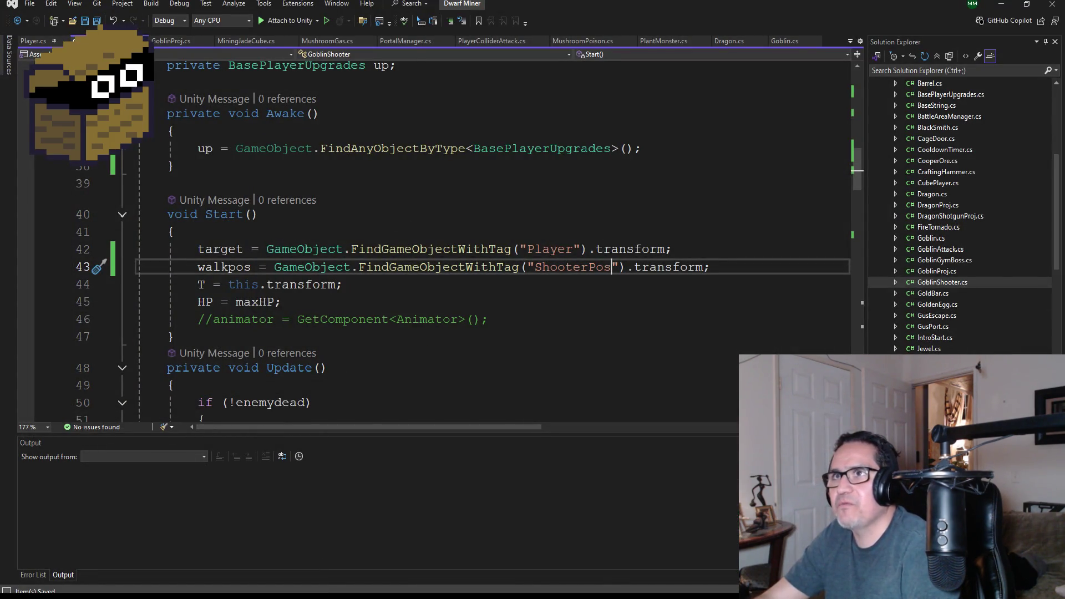
pyautogui.scroll(-2, 300, 228)
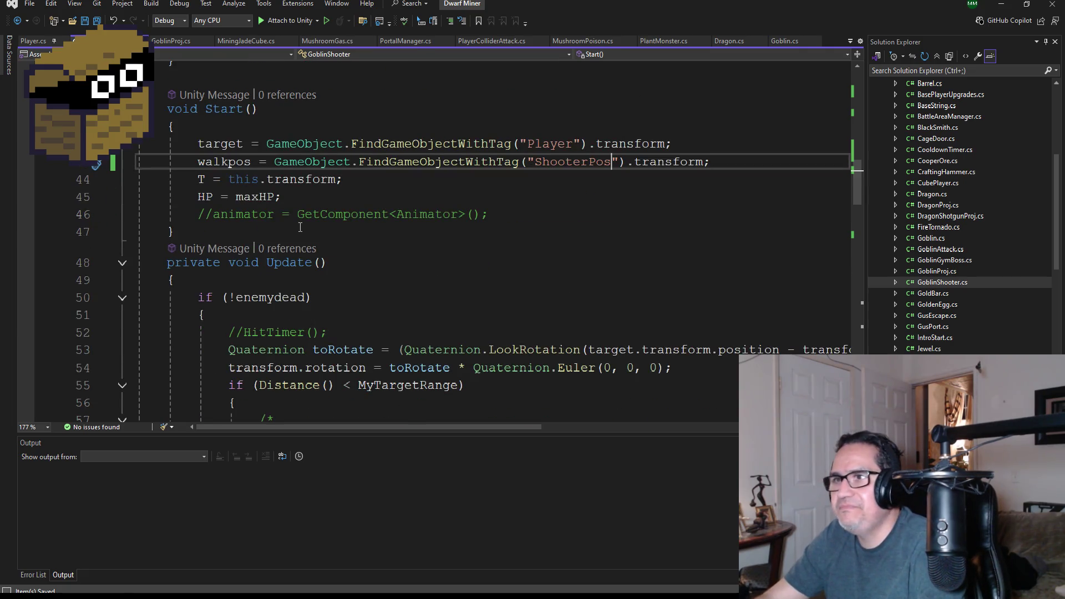
pyautogui.scroll(-2, 298, 241)
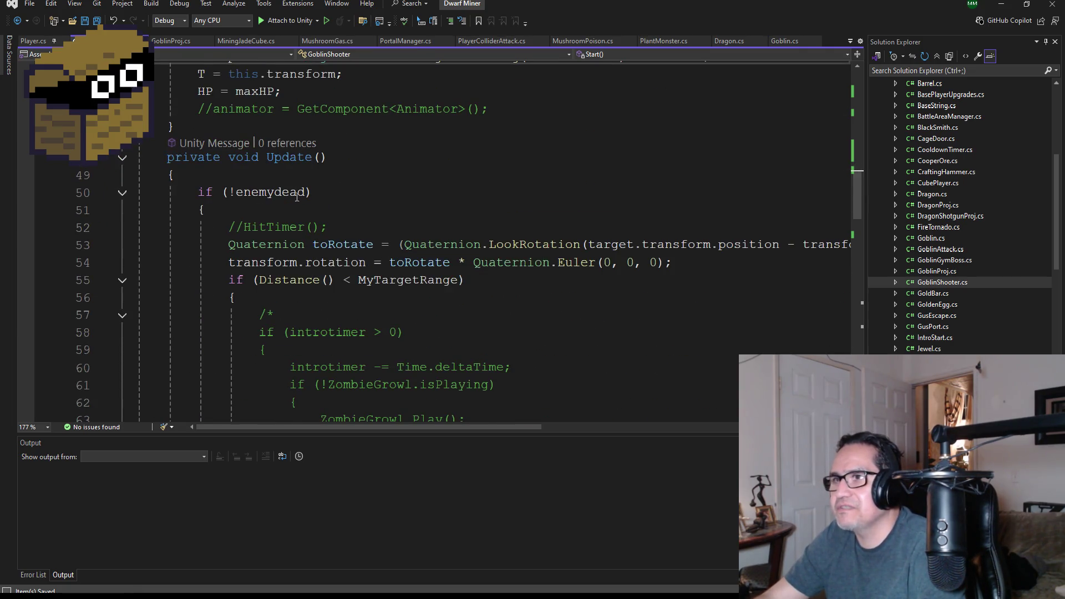
pyautogui.scroll(-2, 333, 265)
pyautogui.scroll(-8, 354, 259)
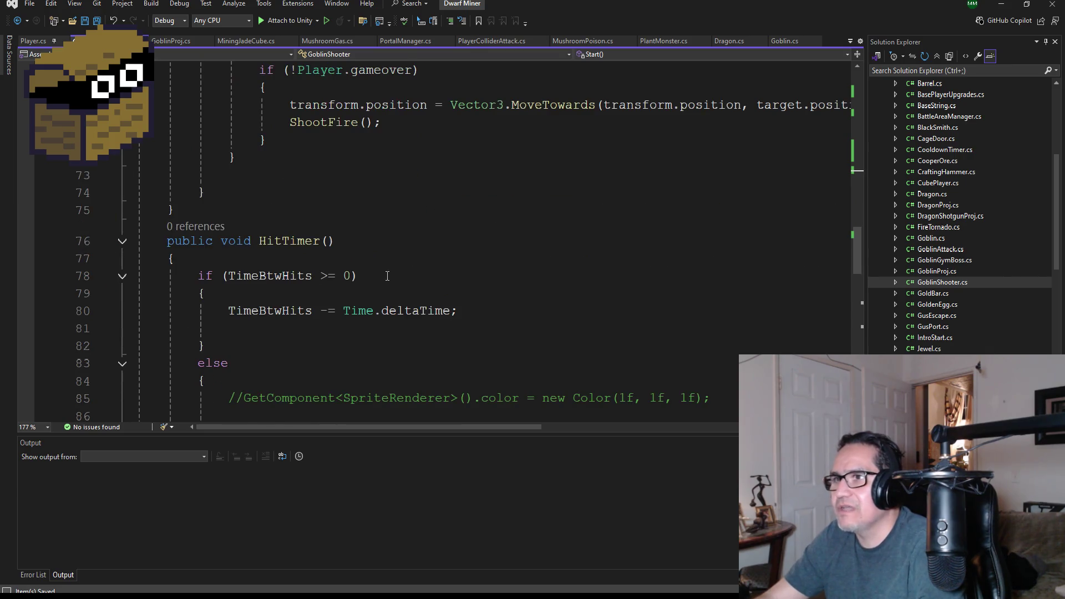